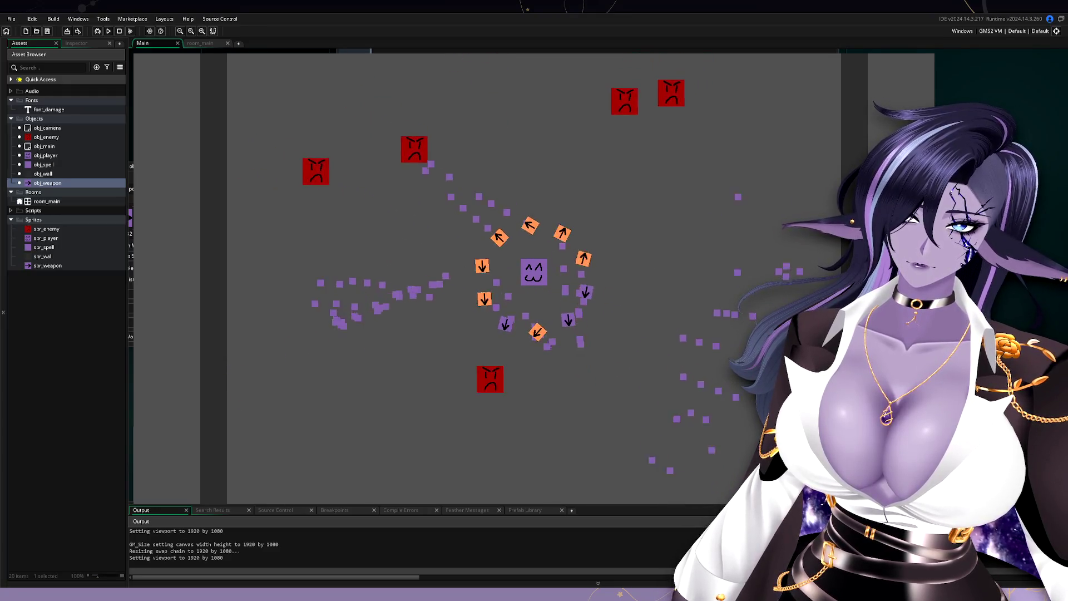
# - Close the running game window to get back to obj_weapon's Create code
pyautogui.click(915, 54)
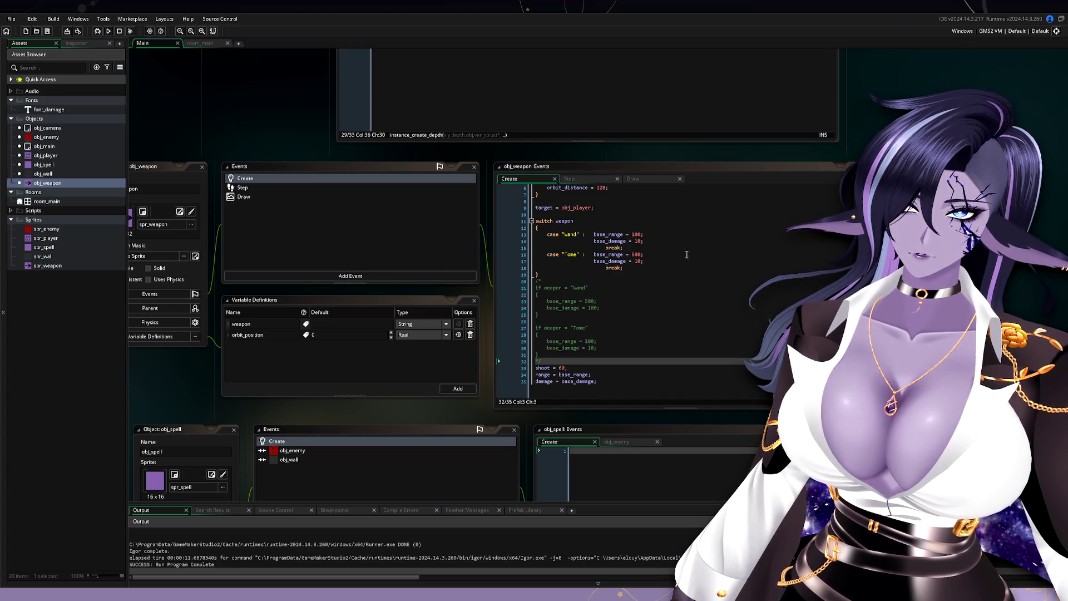
# - Change the Wand case to base_range 500 and base_damage 100, and the Tome base_range to 100
pyautogui.doubleClick(635, 234)
pyautogui.write('80500')
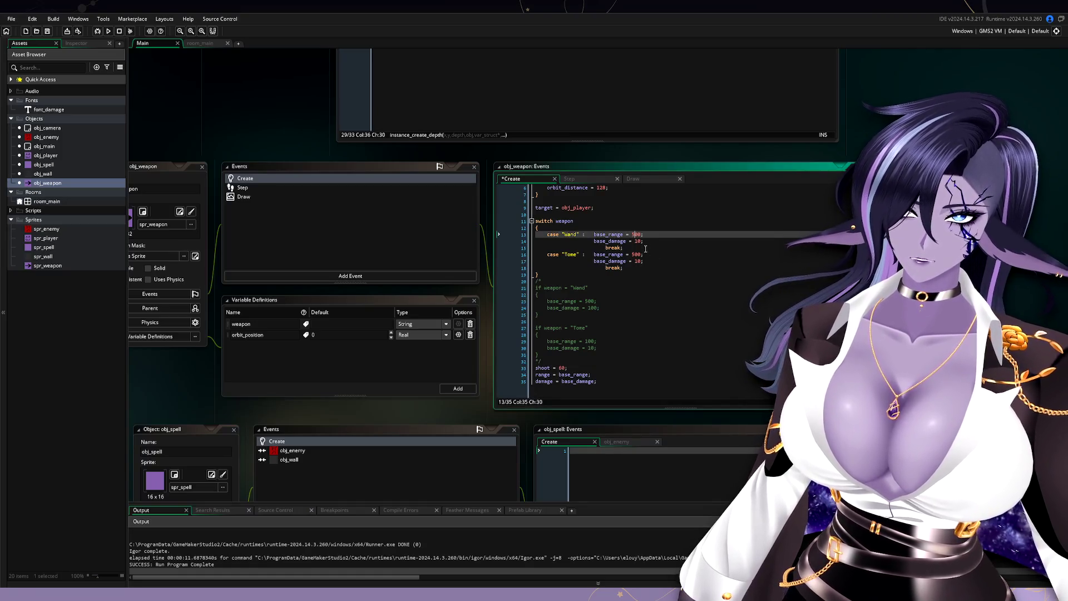
pyautogui.press('Down')
pyautogui.write('0')
pyautogui.click(635, 254)
pyautogui.press('BackSpace')
pyautogui.write('1')
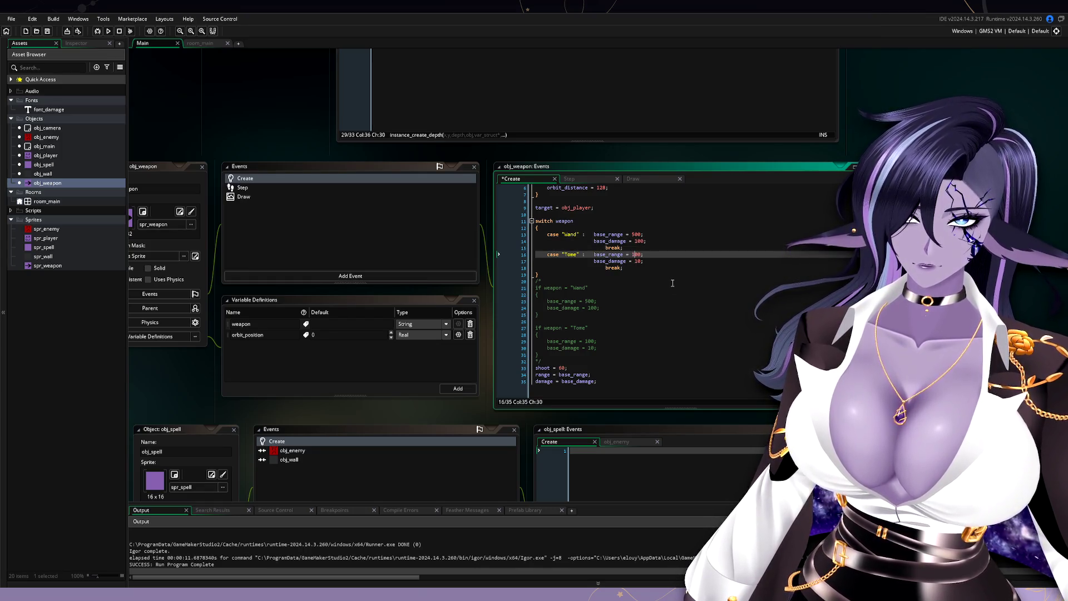
# - Run the game to test the new weapon stats, restart the room with R, then quit
pyautogui.click(109, 31)
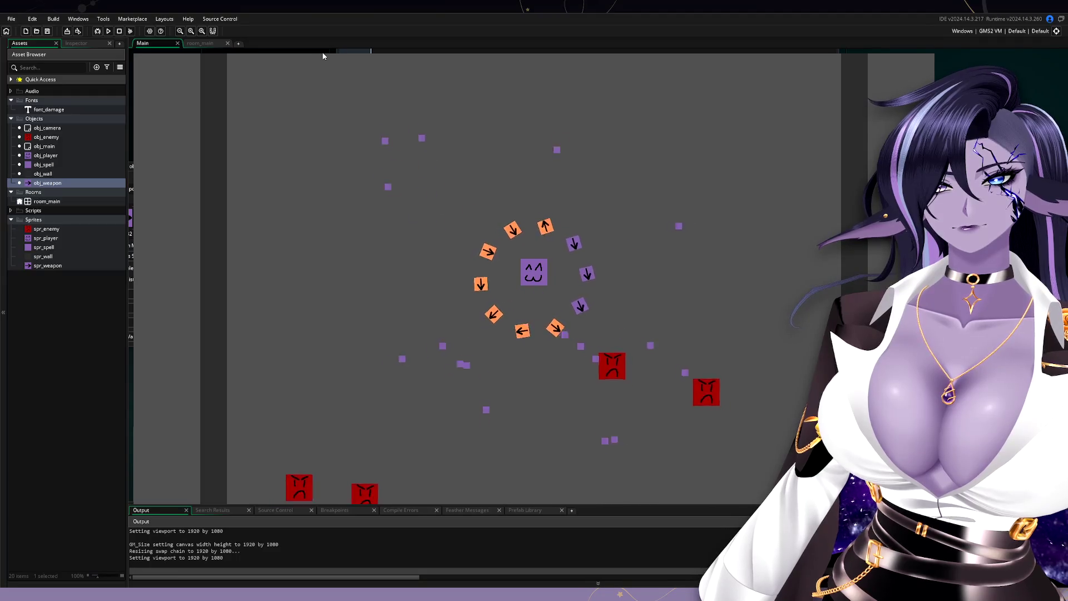
pyautogui.press('r')
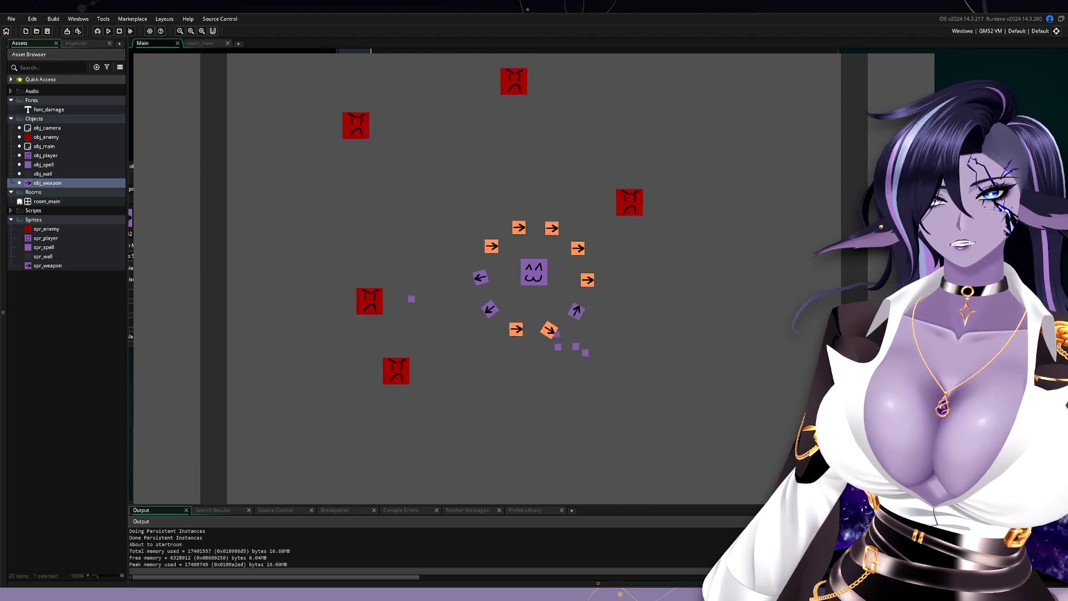
pyautogui.press('Escape')
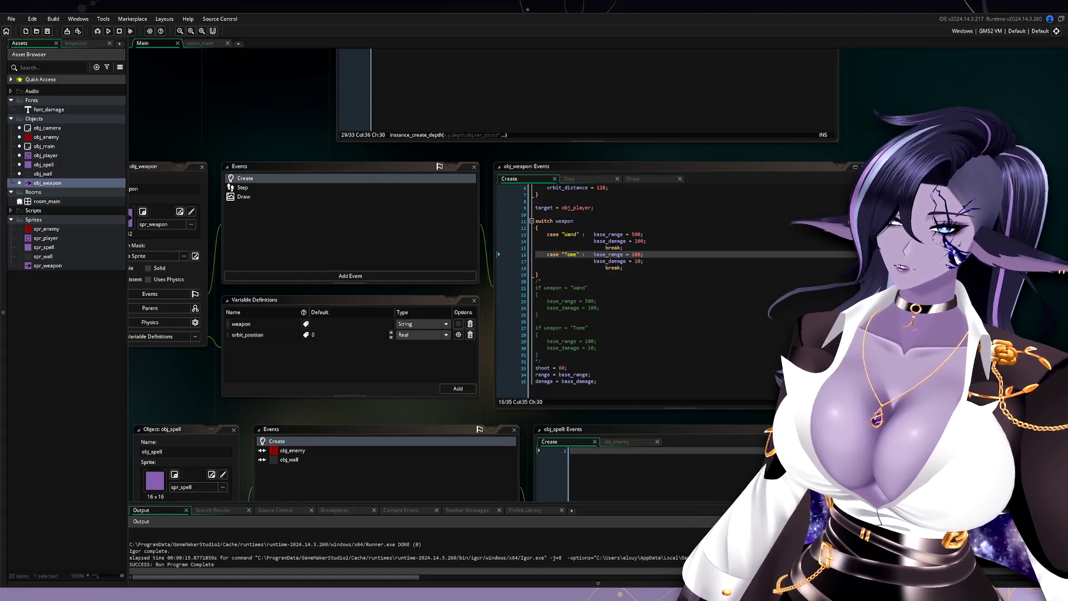
# - Delete the commented-out Wand and Tome if-blocks below the switch, leaving the damage line last
pyautogui.click(715, 359)
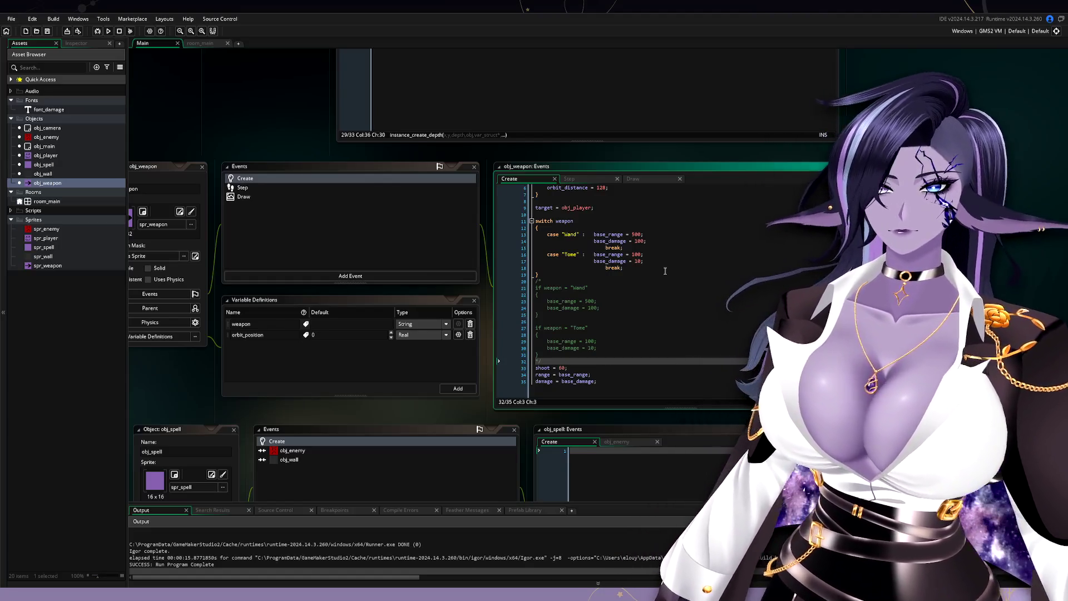
pyautogui.moveTo(570, 361); pyautogui.dragTo(559, 273)
pyautogui.press('BackSpace')
pyautogui.press('Return')
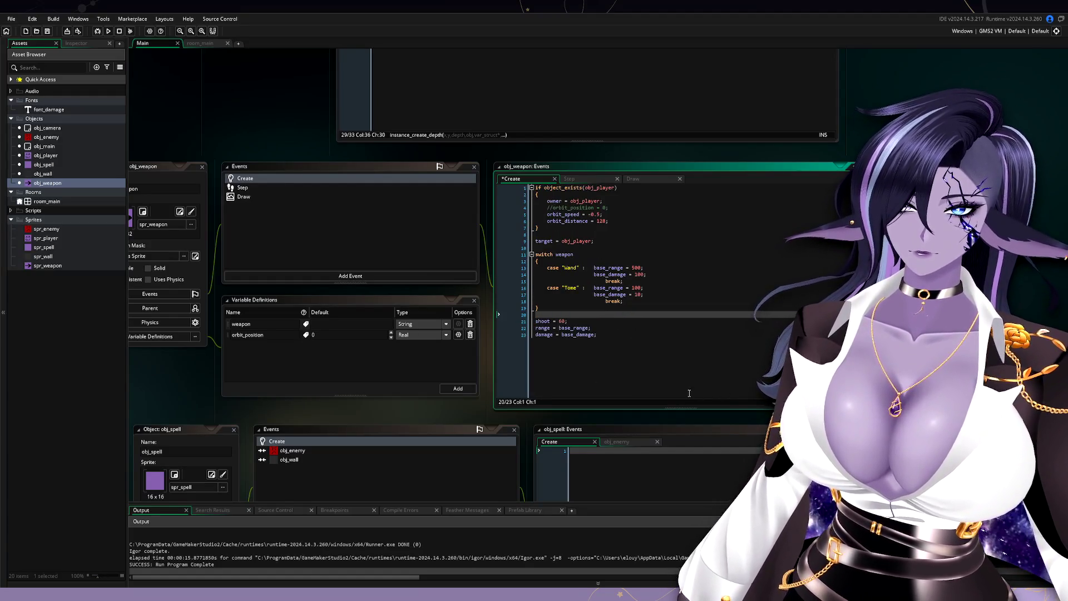
pyautogui.click(697, 359)
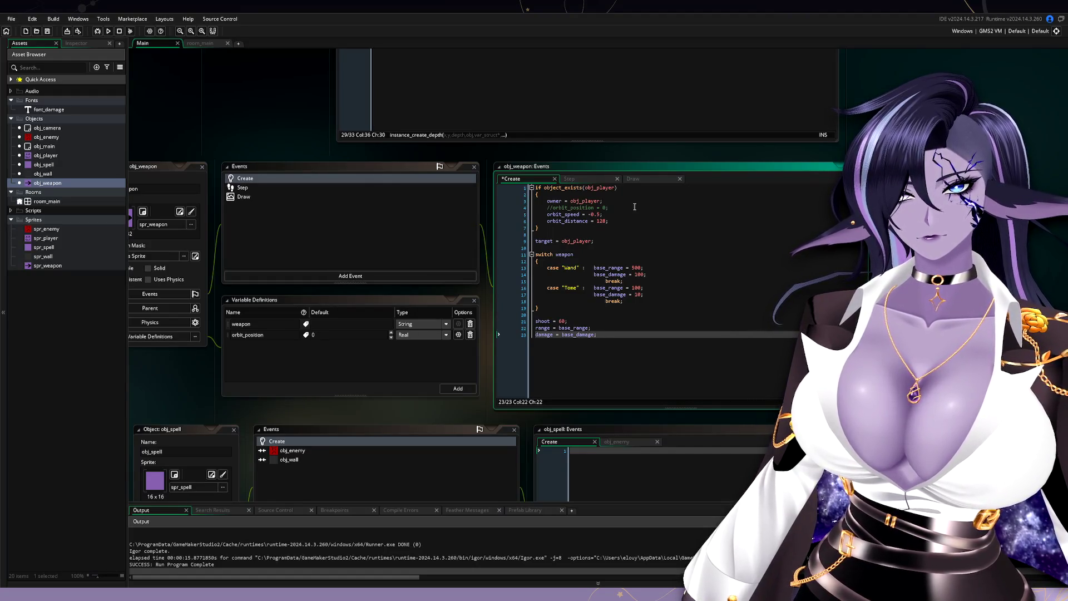
# - Delete the commented-out //orbit_position = 0; line above orbit_speed
pyautogui.click(634, 208)
pyautogui.hotkey('shift', 'Up')
pyautogui.press('BackSpace')
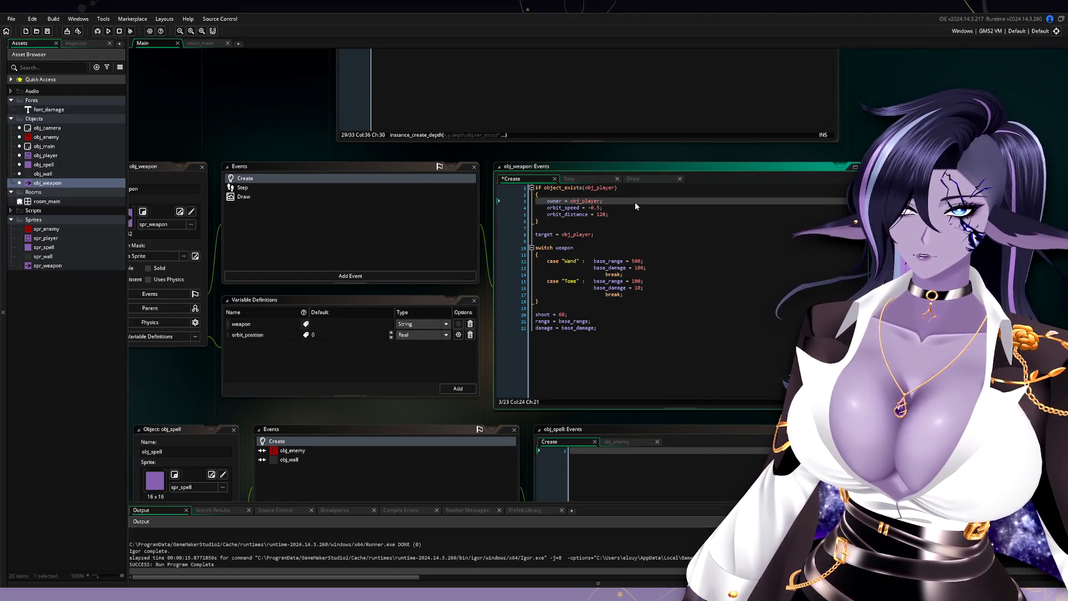
pyautogui.press('Down')
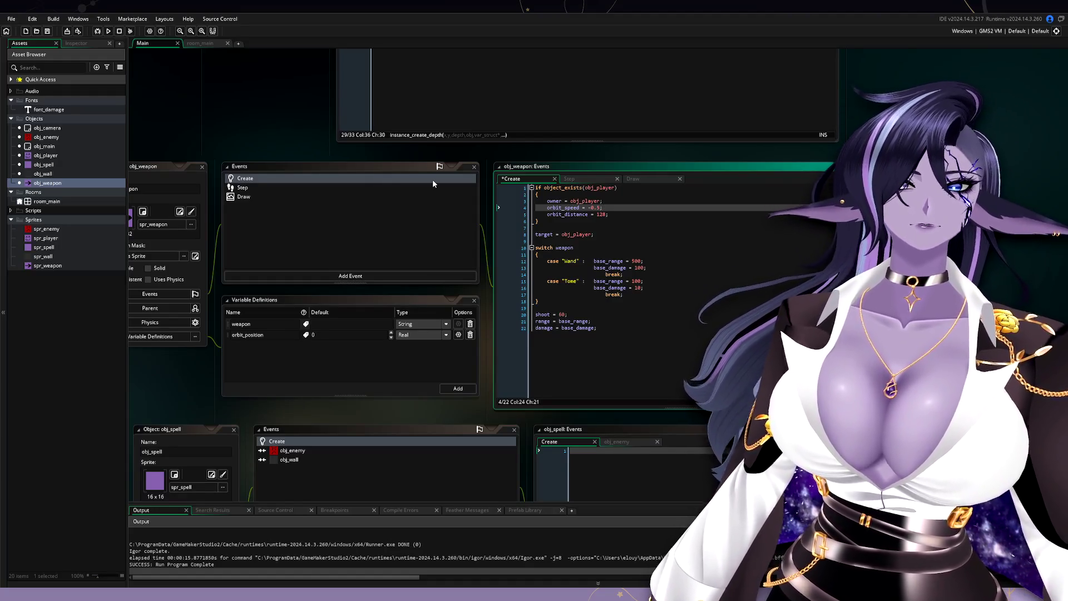
# - Correct the spawning repeat loop's counter line to i += 1, then scroll back to obj_weapon
pyautogui.moveTo(282, 125)
pyautogui.mouseDown()
pyautogui.moveTo(326, 298)
pyautogui.moveTo(295, 315)
pyautogui.mouseUp()
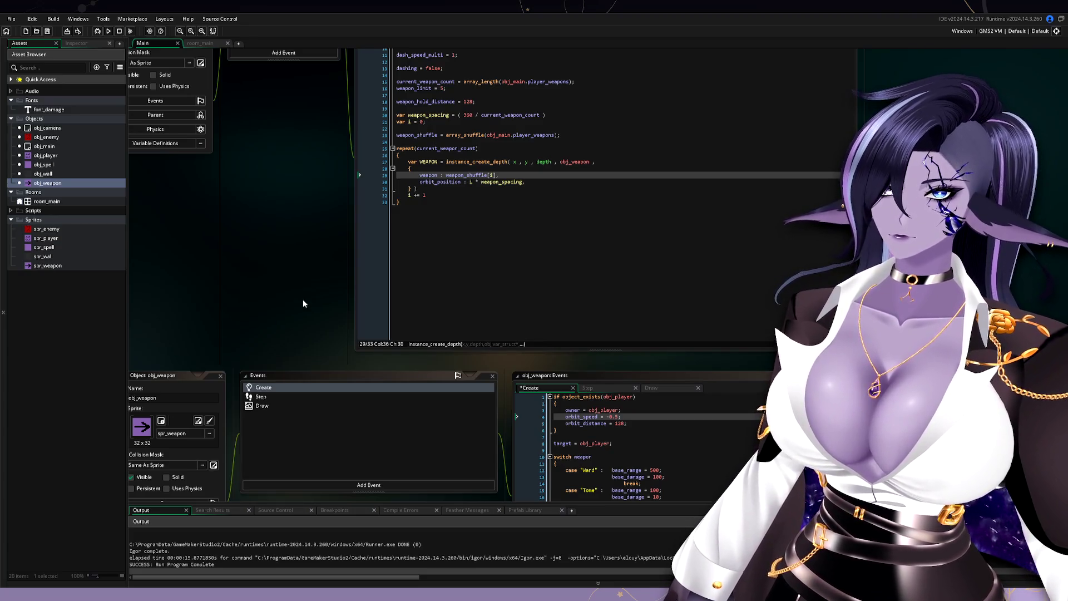
pyautogui.click(456, 196)
pyautogui.write(';')
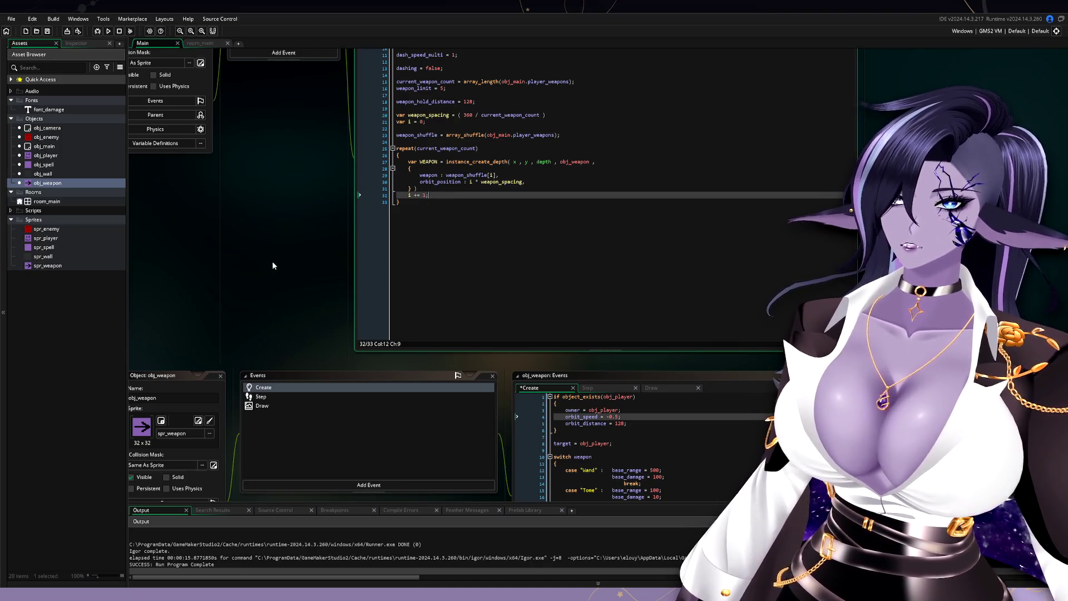
pyautogui.scroll(-5, 280, 266)
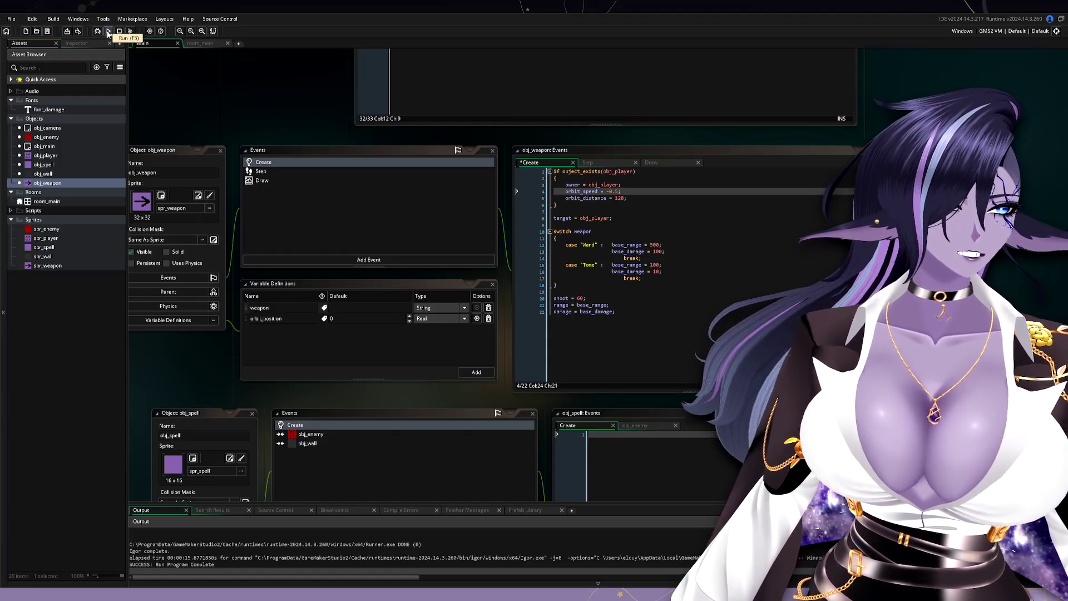
# - Run the game and steer the player around with WASD while the weapons orbit and fire
pyautogui.click(108, 31)
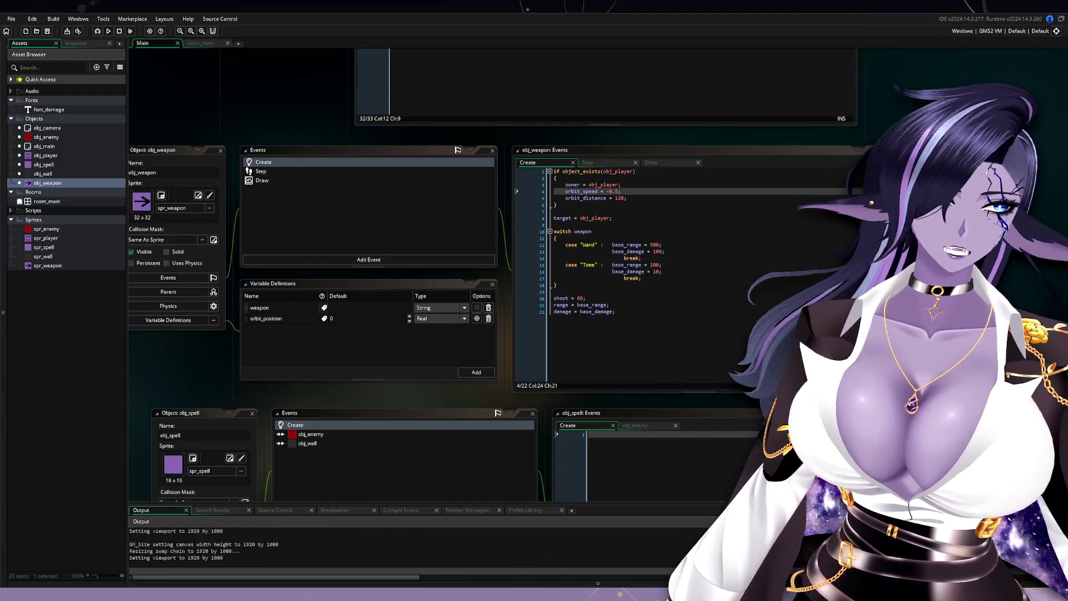
pyautogui.press('w')
pyautogui.press('a')
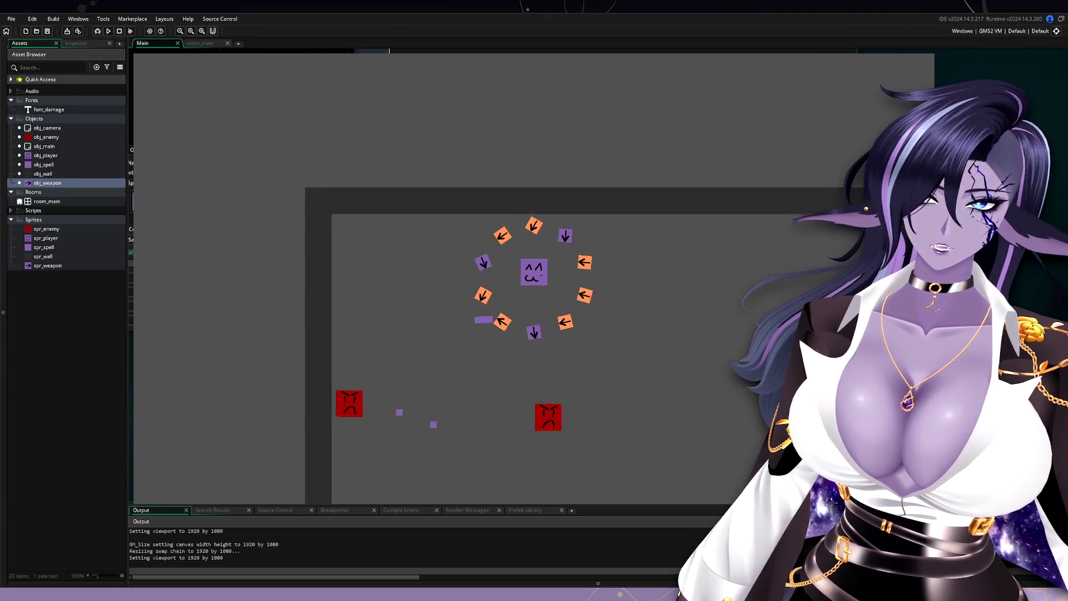
pyautogui.press('w')
pyautogui.press('d')
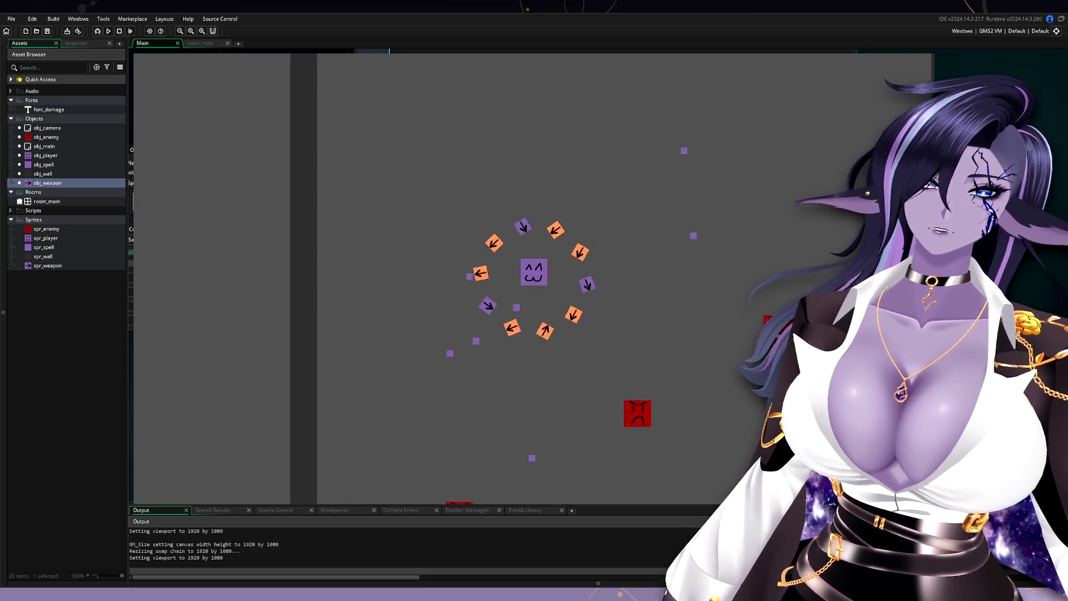
pyautogui.press('d')
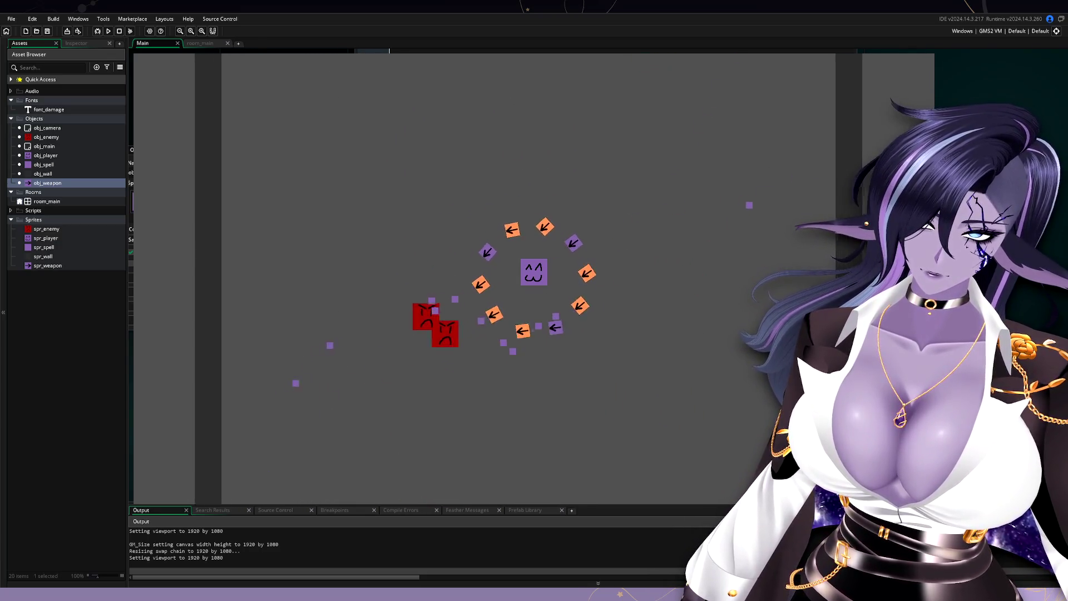
pyautogui.press('a')
pyautogui.press('a')
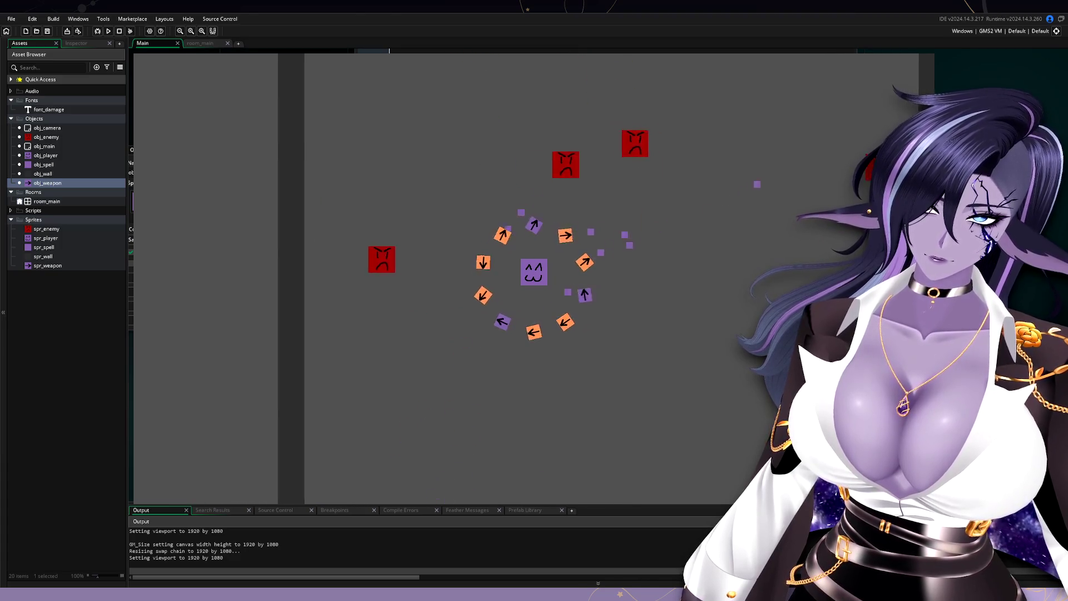
pyautogui.press('d')
pyautogui.press('a')
pyautogui.press('s')
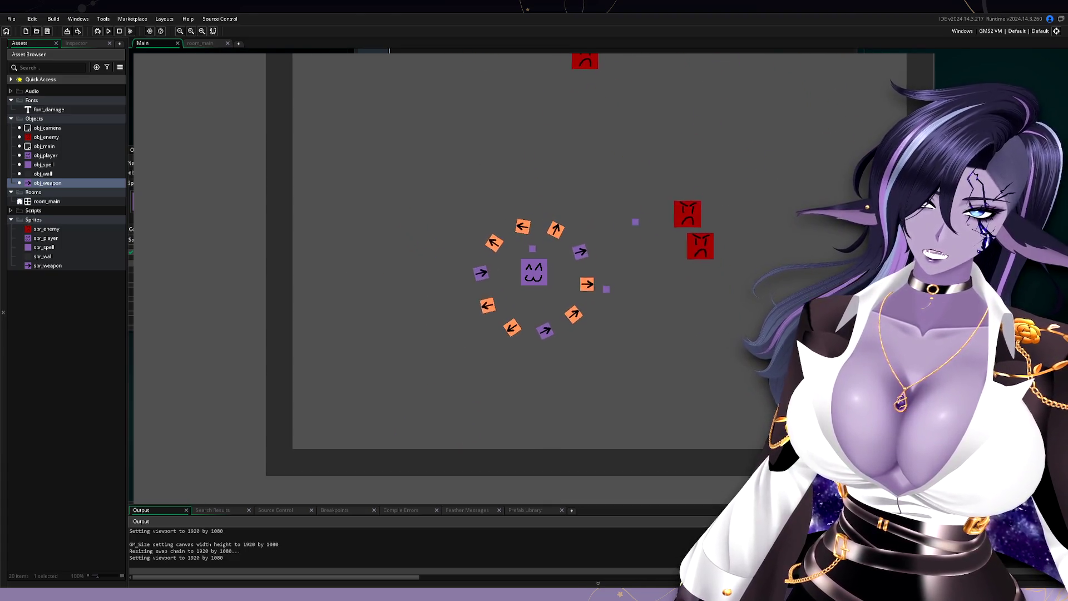
pyautogui.press('d')
pyautogui.press('a')
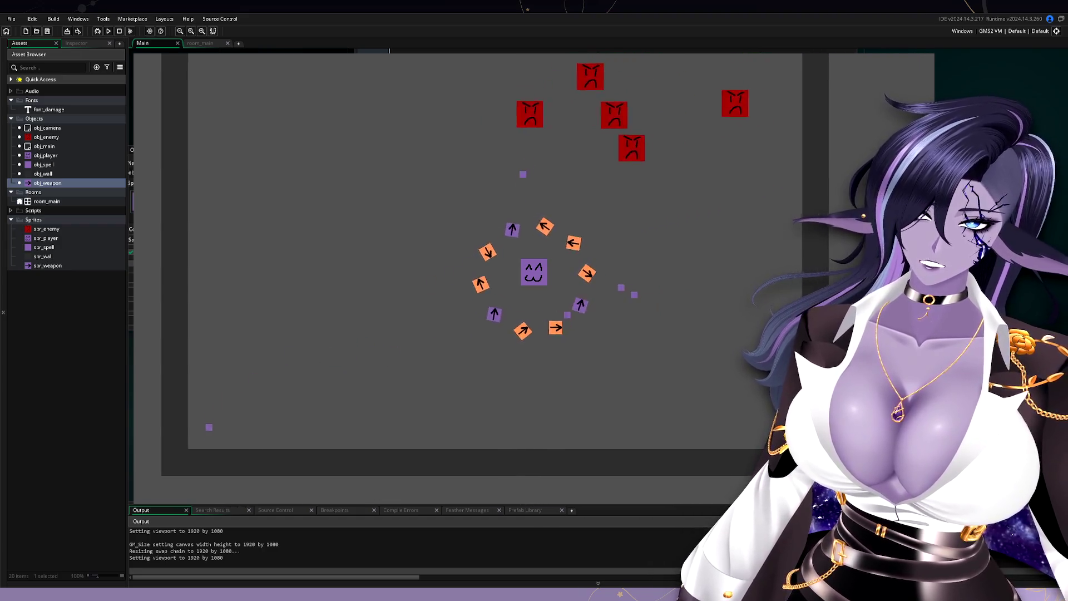
pyautogui.press('d')
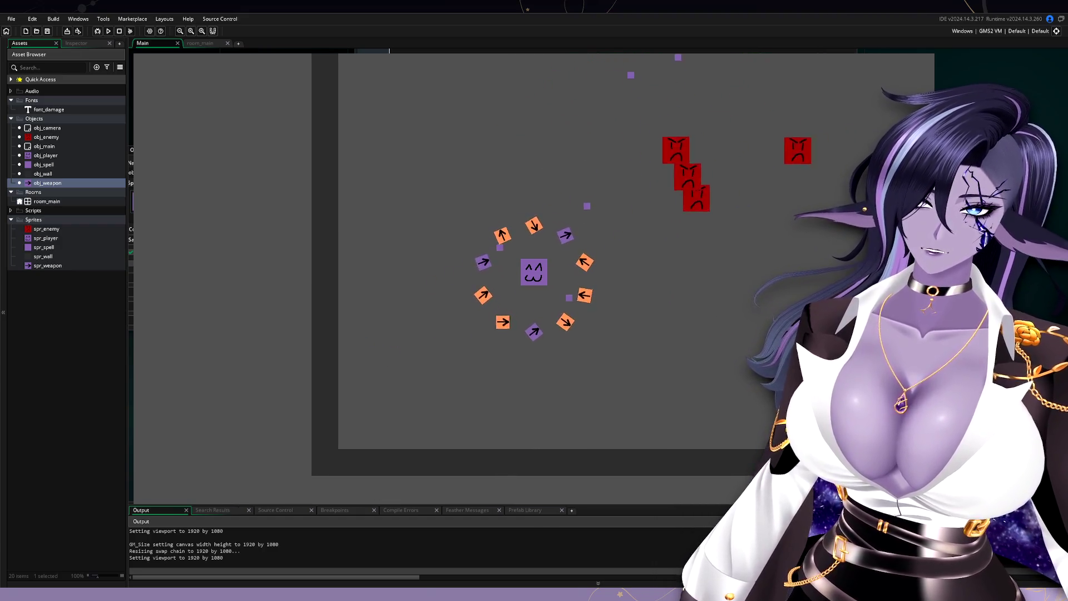
pyautogui.press('w')
pyautogui.press('s')
# - Keep moving the player around approaching enemies, then close the game window
pyautogui.press('w')
pyautogui.press('d')
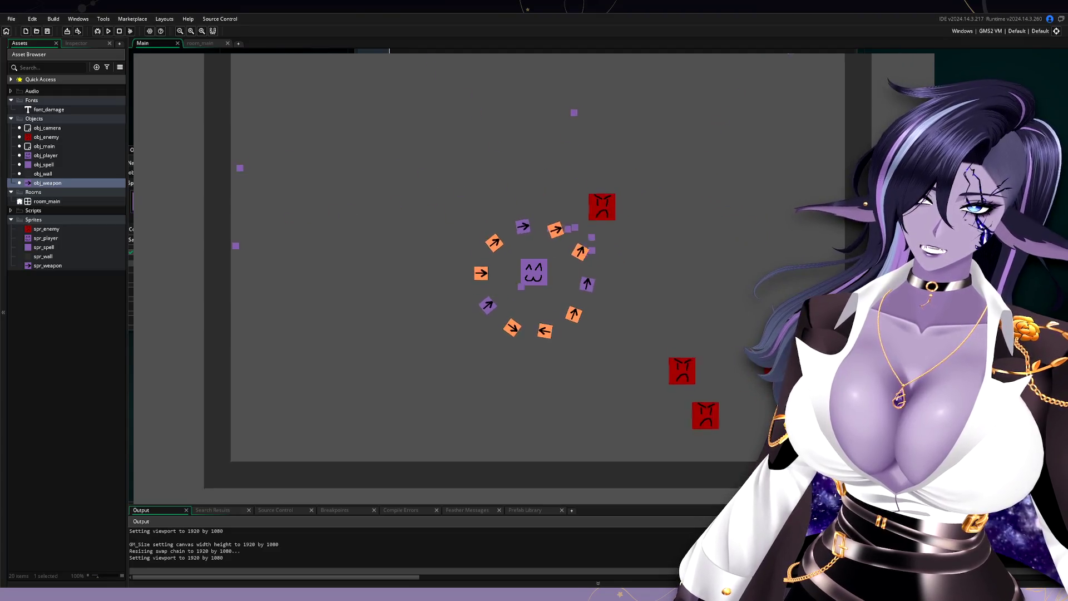
pyautogui.press('a')
pyautogui.press('d')
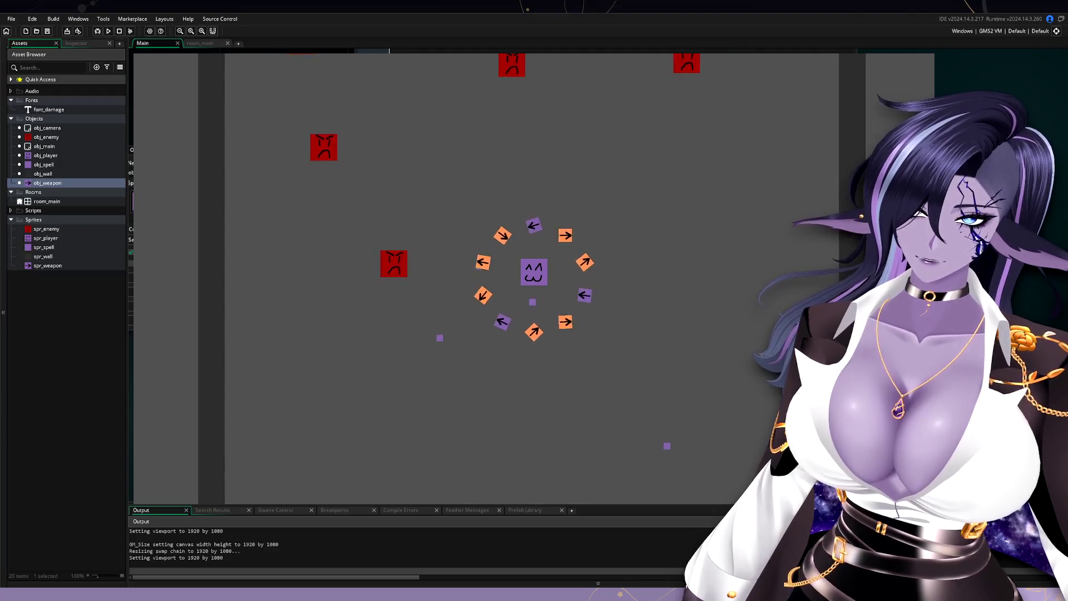
pyautogui.press('s')
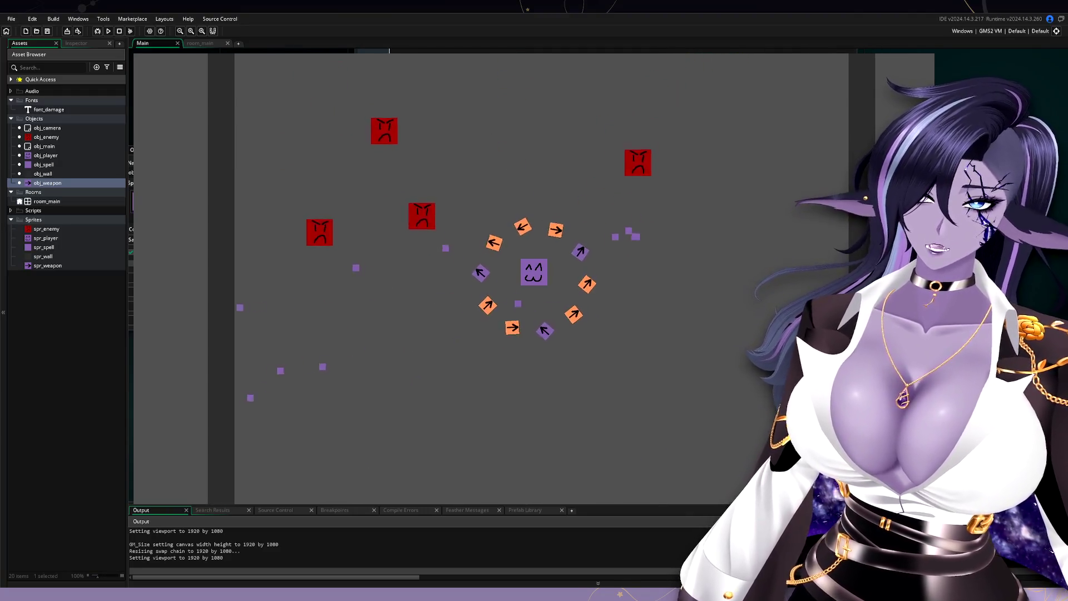
pyautogui.press('d')
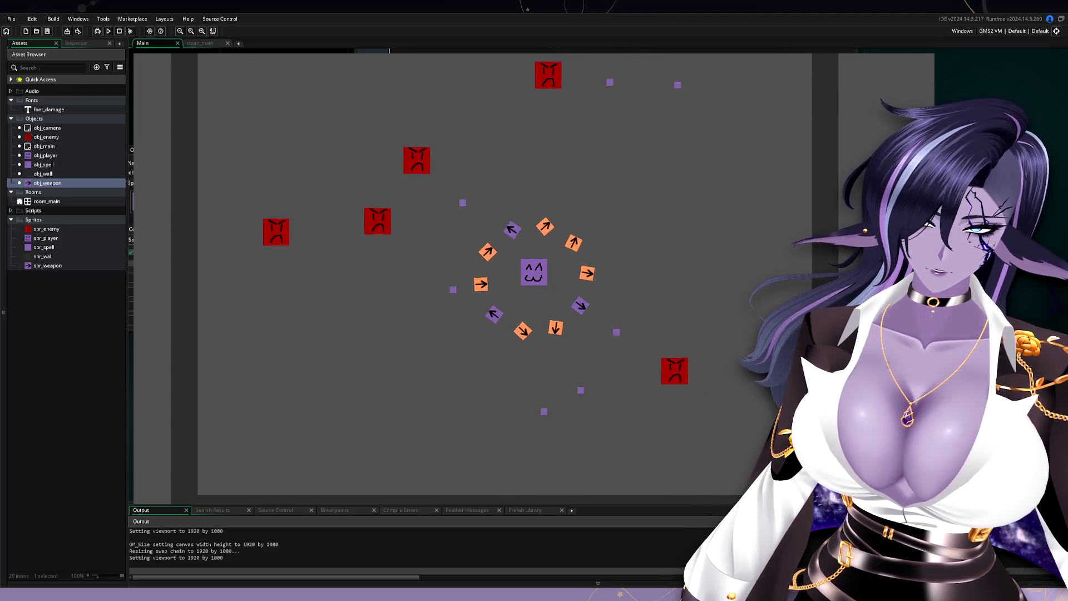
pyautogui.press('s')
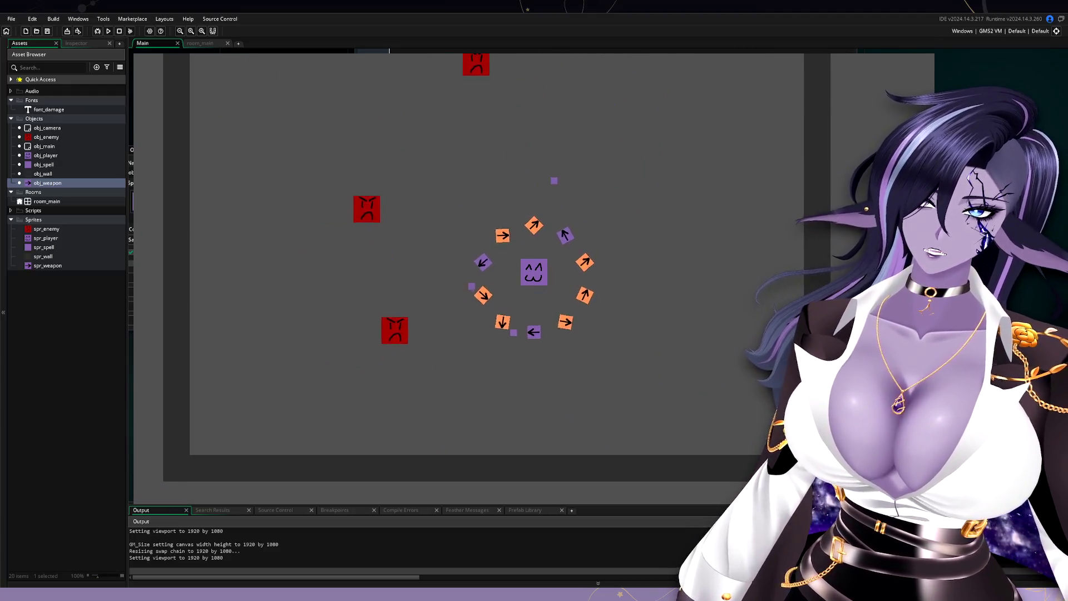
pyautogui.press('s')
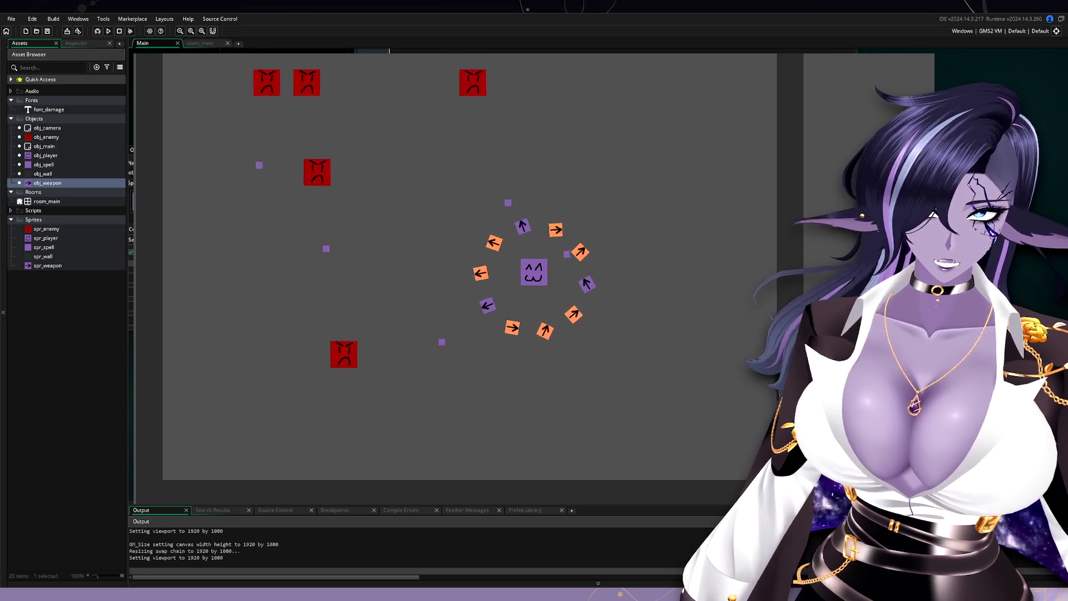
pyautogui.press('d')
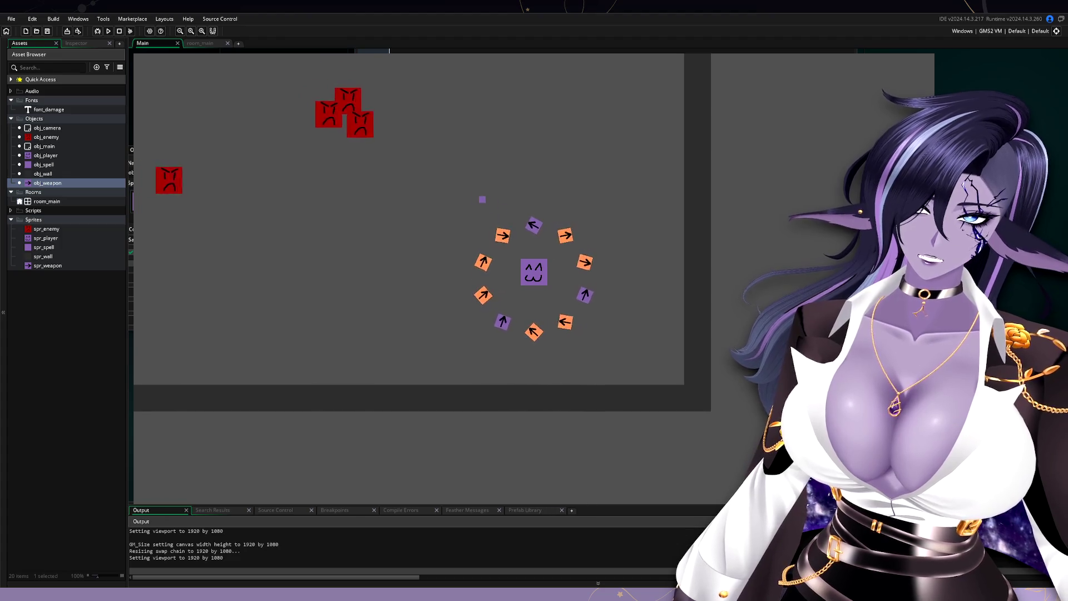
pyautogui.press('w')
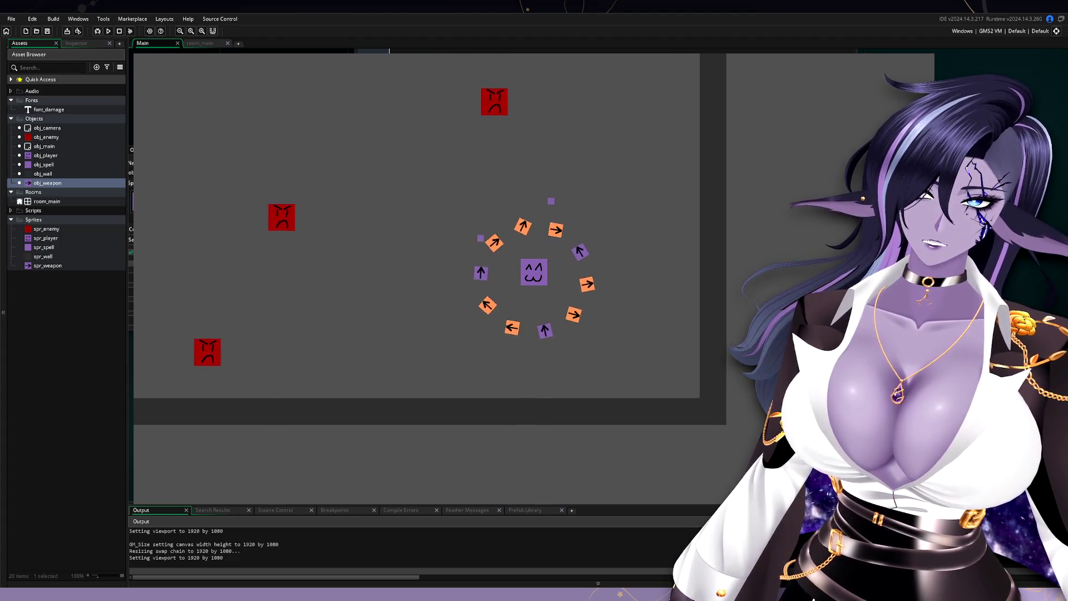
pyautogui.press('a')
pyautogui.press('w')
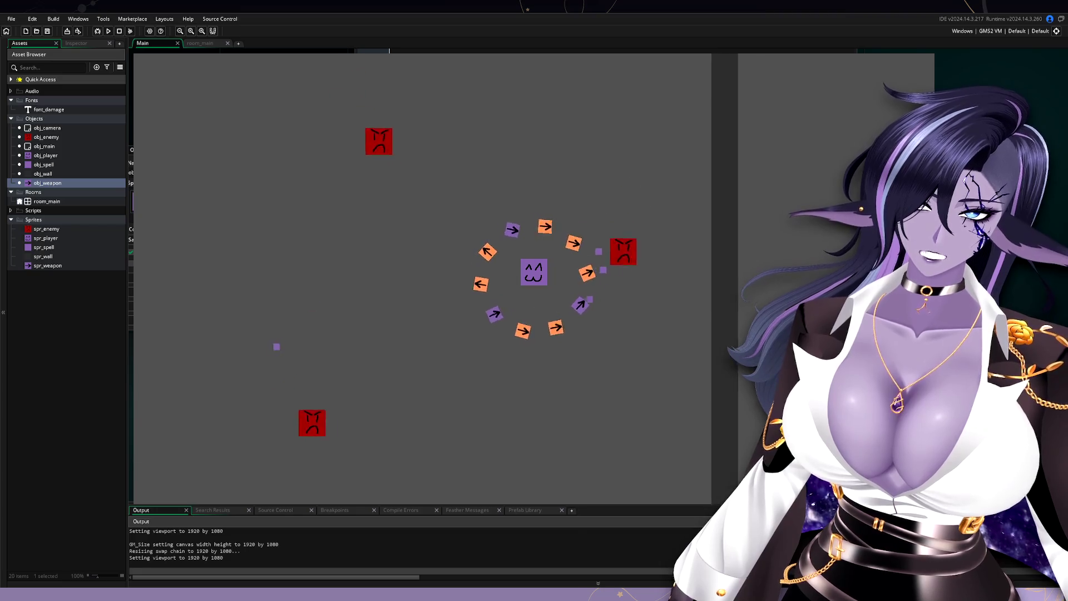
pyautogui.press('a')
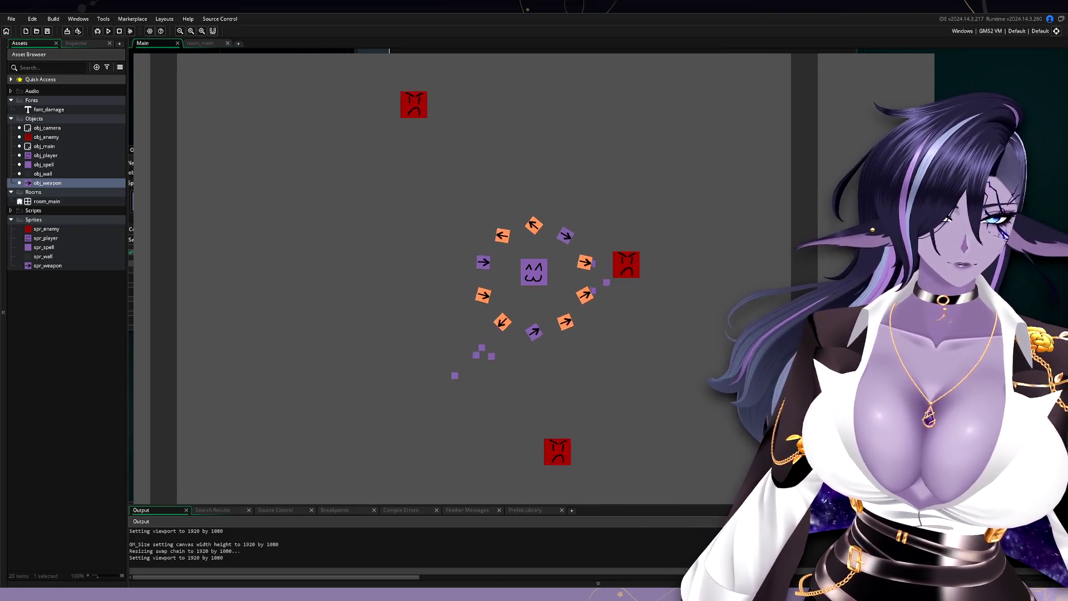
pyautogui.click(918, 59)
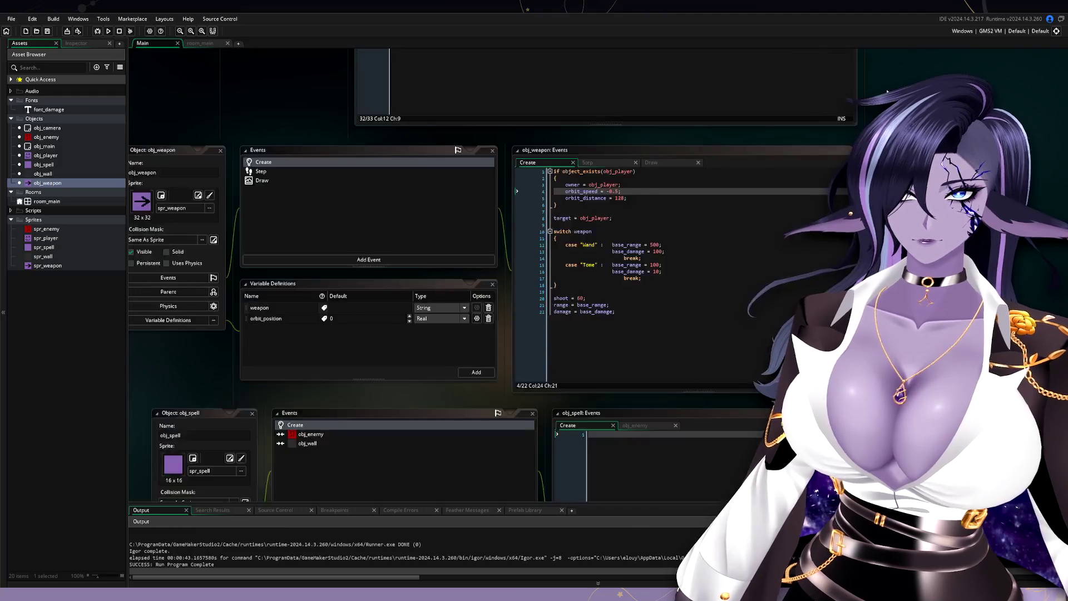
# - Trim obj_main's player_weapons array to "Wand","Tome","Wand","Wand","Tome" and launch the game with F5
pyautogui.scroll(4, 251, 356)
pyautogui.scroll(10, 251, 356)
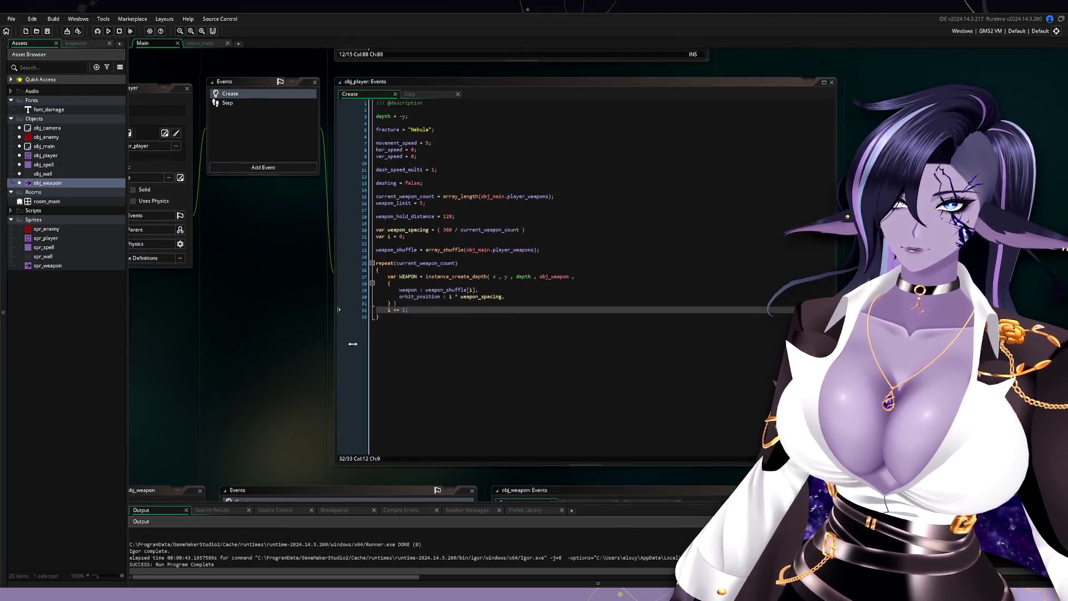
pyautogui.moveTo(537, 249); pyautogui.dragTo(634, 250)
pyautogui.press('BackSpace')
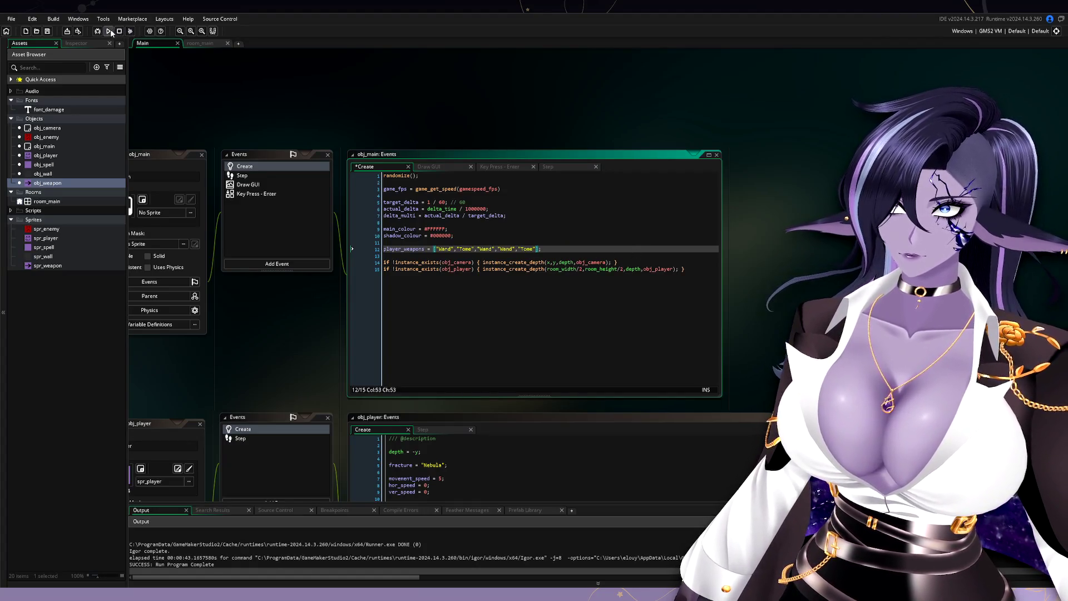
pyautogui.press('F5')
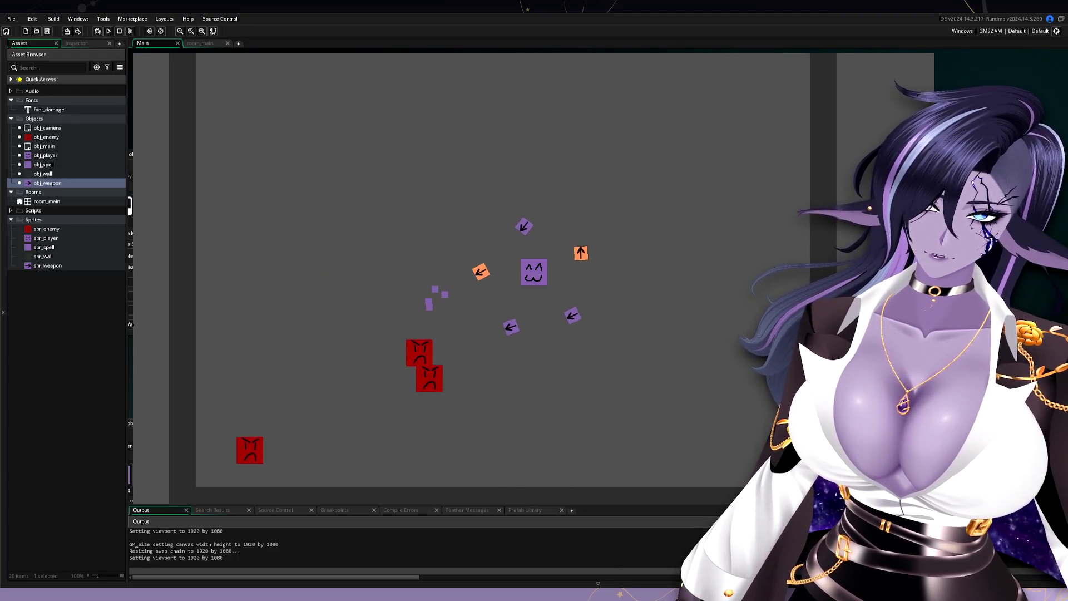
# - Watch the five weapons orbit the player and fire at enemies, then quit with Escape
pyautogui.press('Escape')
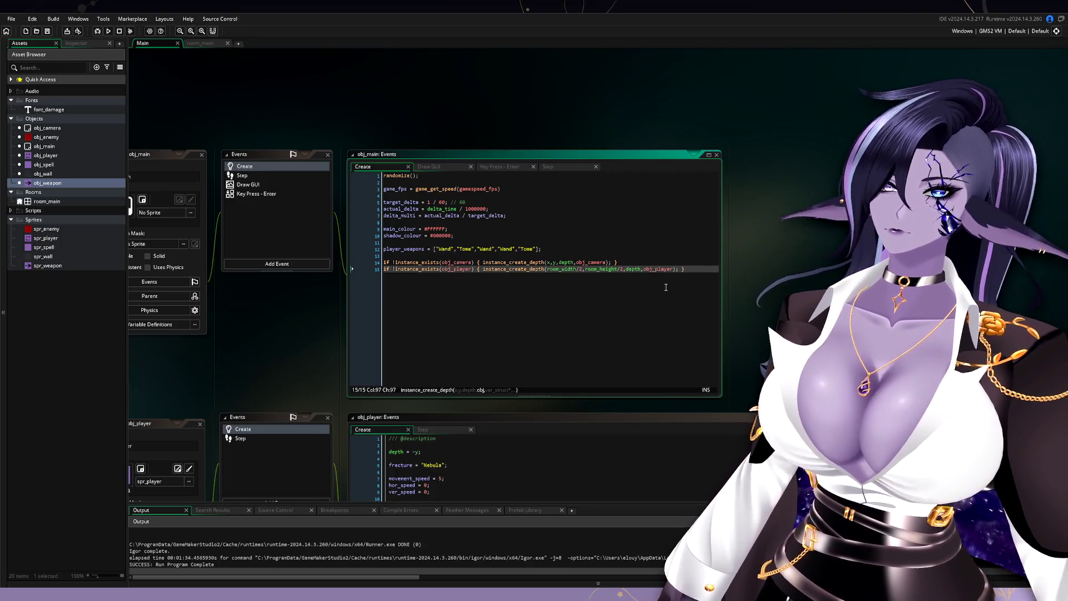
# - Pan to obj_weapon's Create code and Variable Definitions, placing the caret after the switch block
pyautogui.scroll(-5, 870, 249)
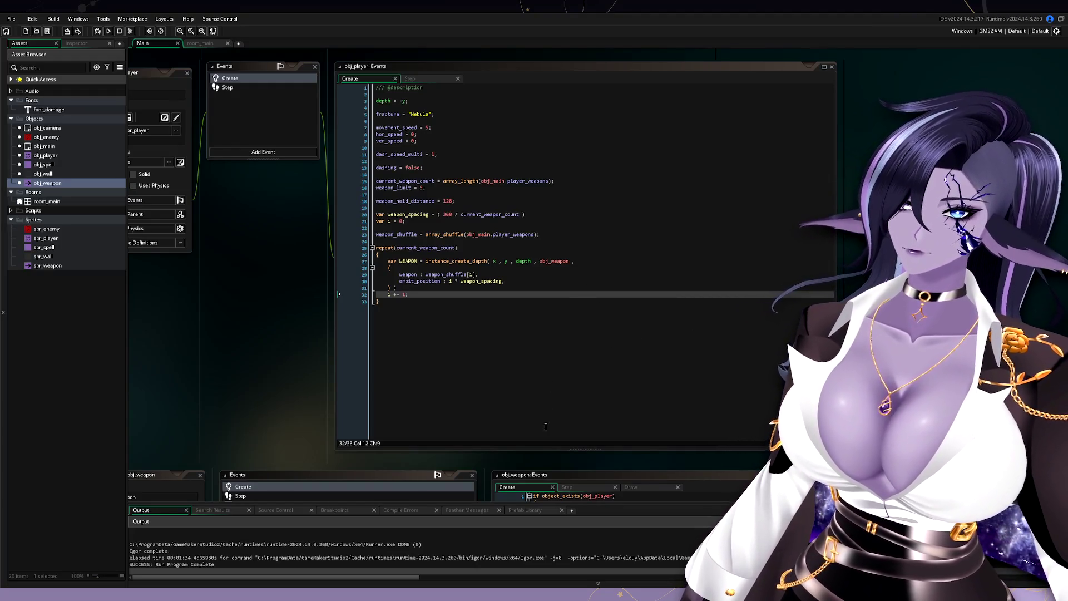
pyautogui.moveTo(319, 429)
pyautogui.mouseDown()
pyautogui.moveTo(282, 196)
pyautogui.moveTo(325, 196)
pyautogui.mouseUp()
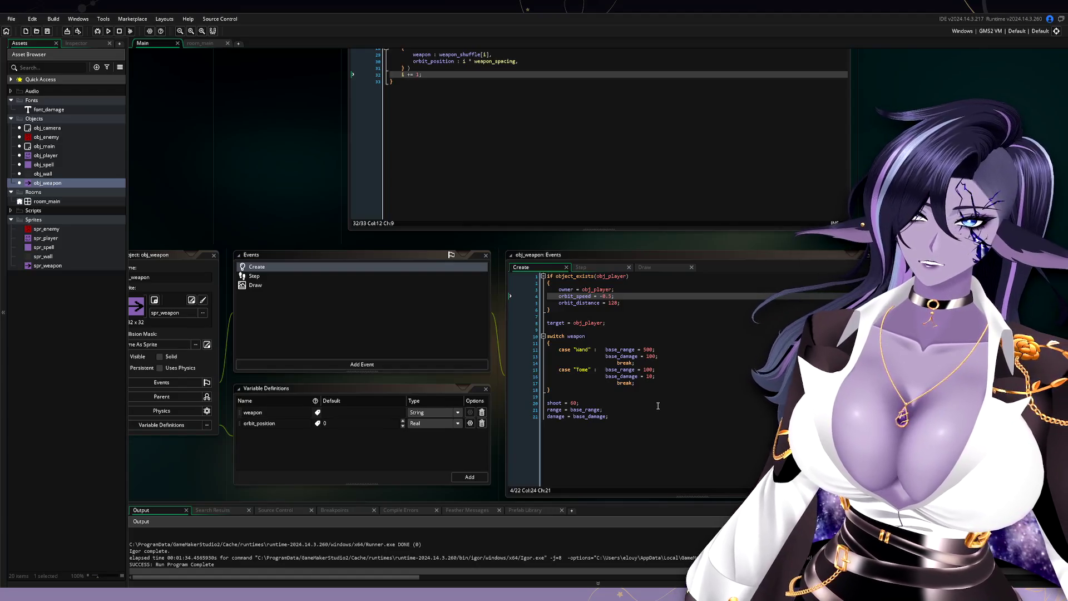
pyautogui.click(659, 387)
pyautogui.click(629, 396)
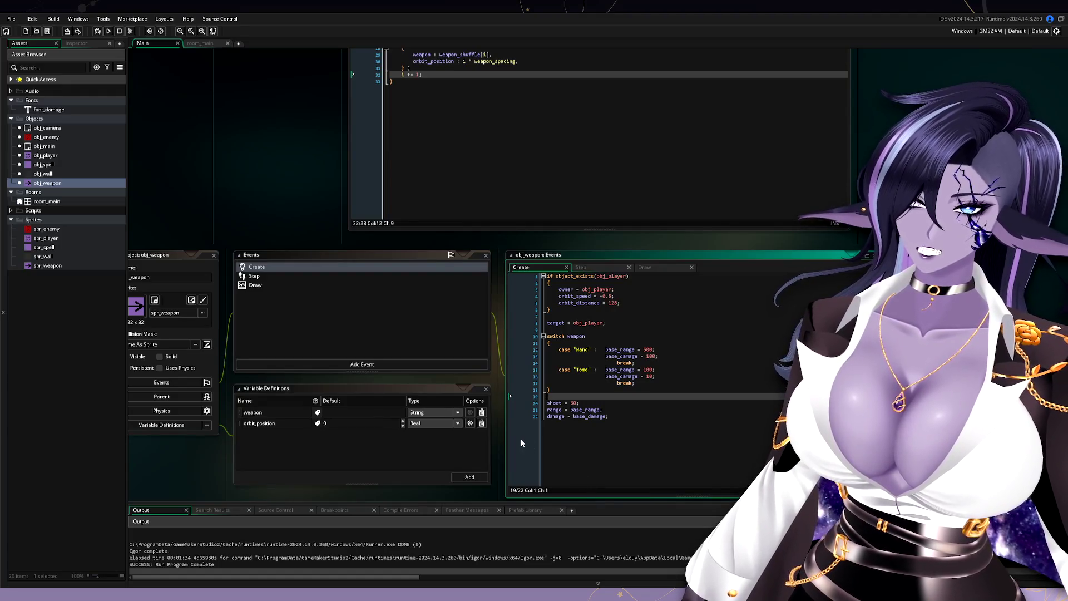
pyautogui.moveTo(310, 219)
pyautogui.mouseDown()
pyautogui.moveTo(354, 212)
pyautogui.moveTo(351, 141)
pyautogui.mouseUp()
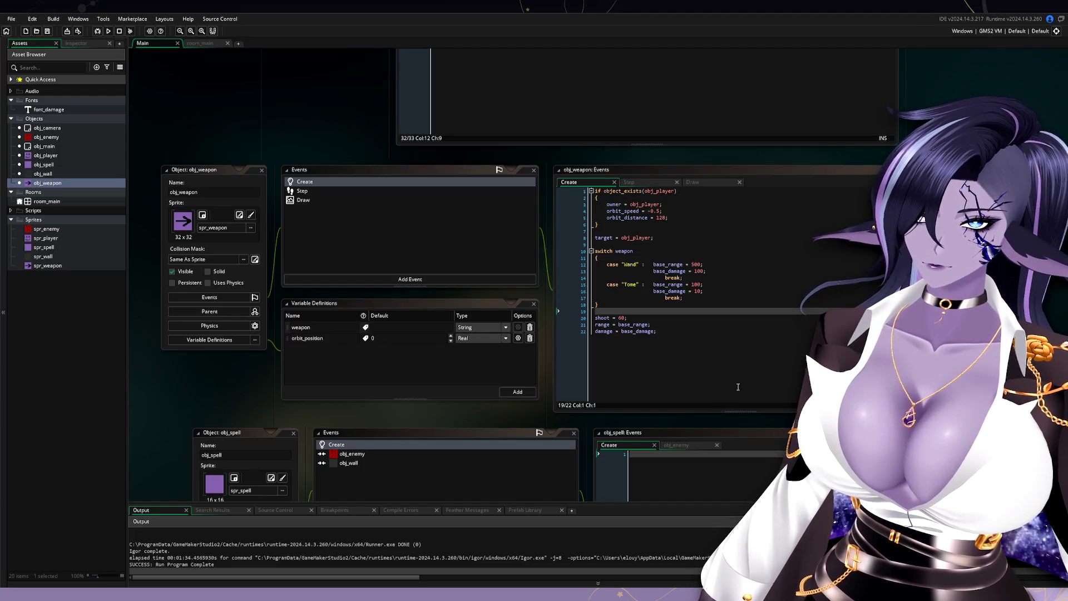
# - Move the shoot assignment into each weapon case (Wand 60, Tome 5) and relaunch the game
pyautogui.click(753, 371)
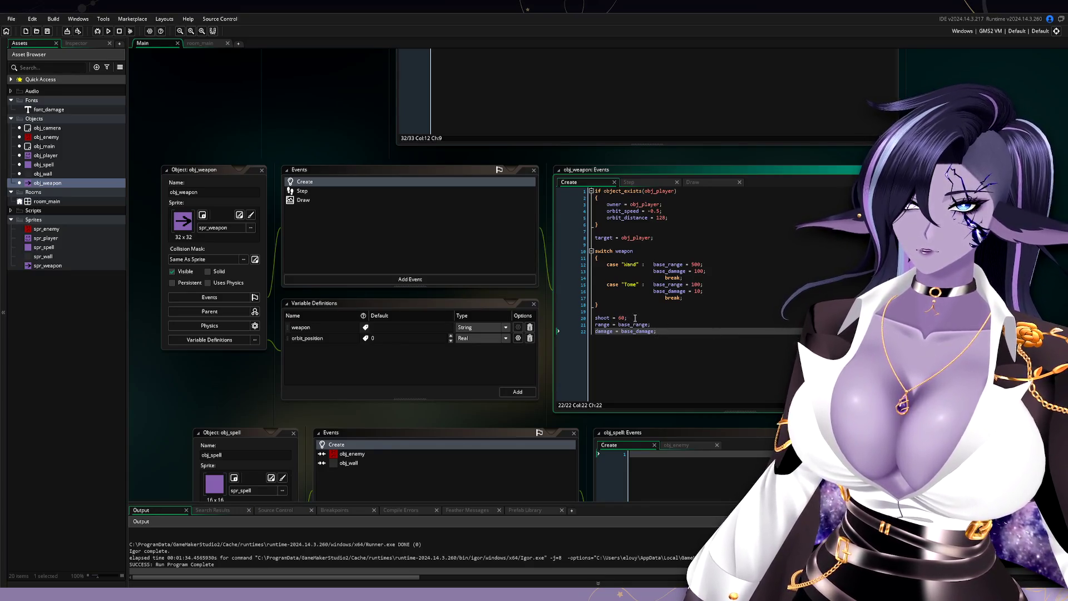
pyautogui.moveTo(635, 318); pyautogui.dragTo(576, 322)
pyautogui.write('shoot = 5;')
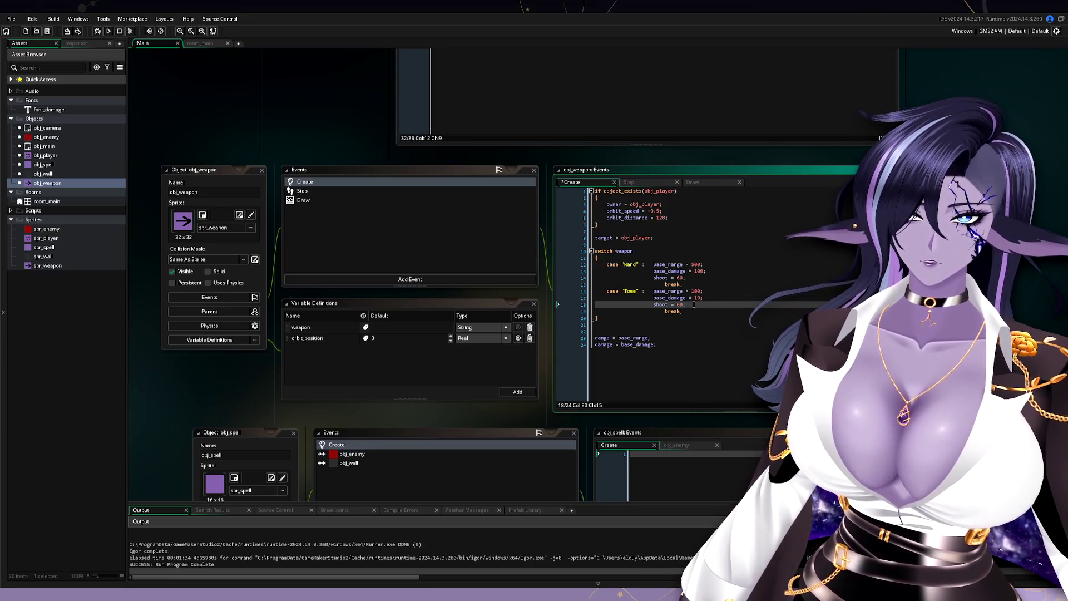
pyautogui.click(109, 31)
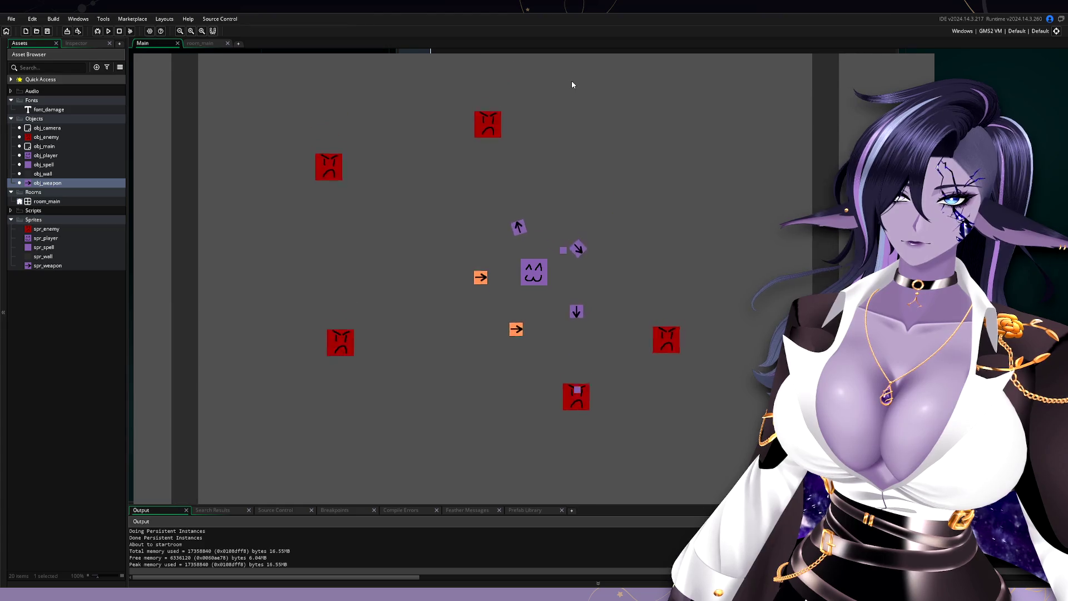
# - Walk the player left, right and down with A, D and S while weapons fire at enemies
pyautogui.press('a')
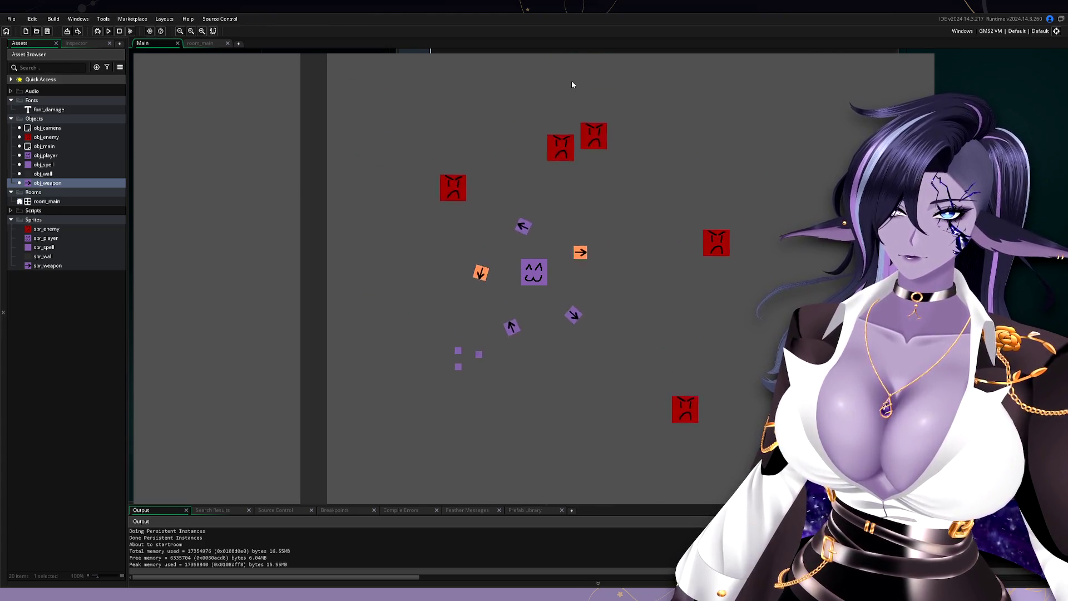
pyautogui.press('d')
pyautogui.press('a')
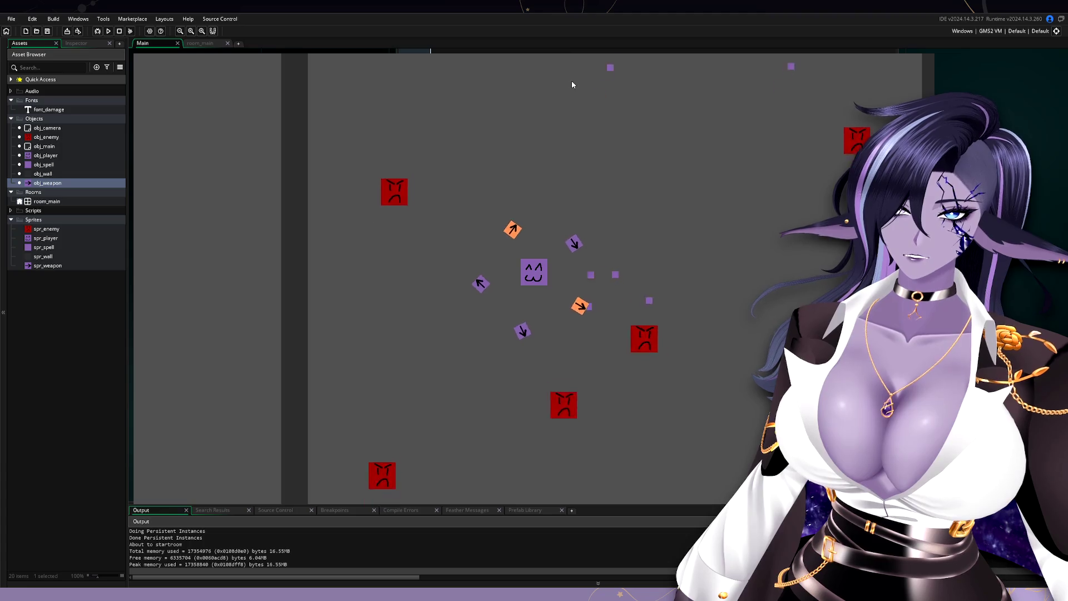
pyautogui.press('d')
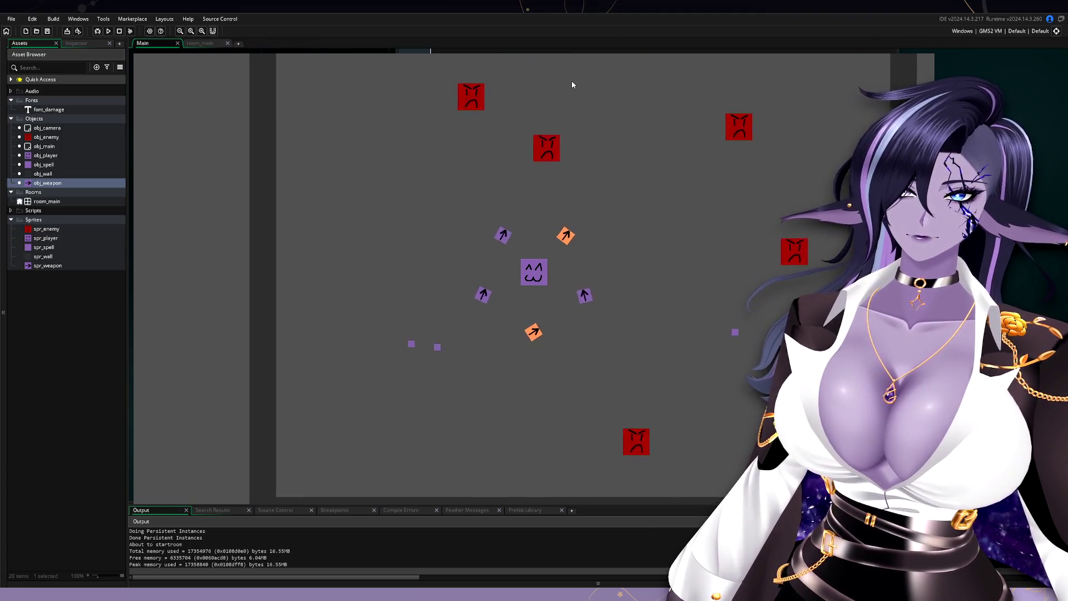
pyautogui.press('a')
pyautogui.press('s')
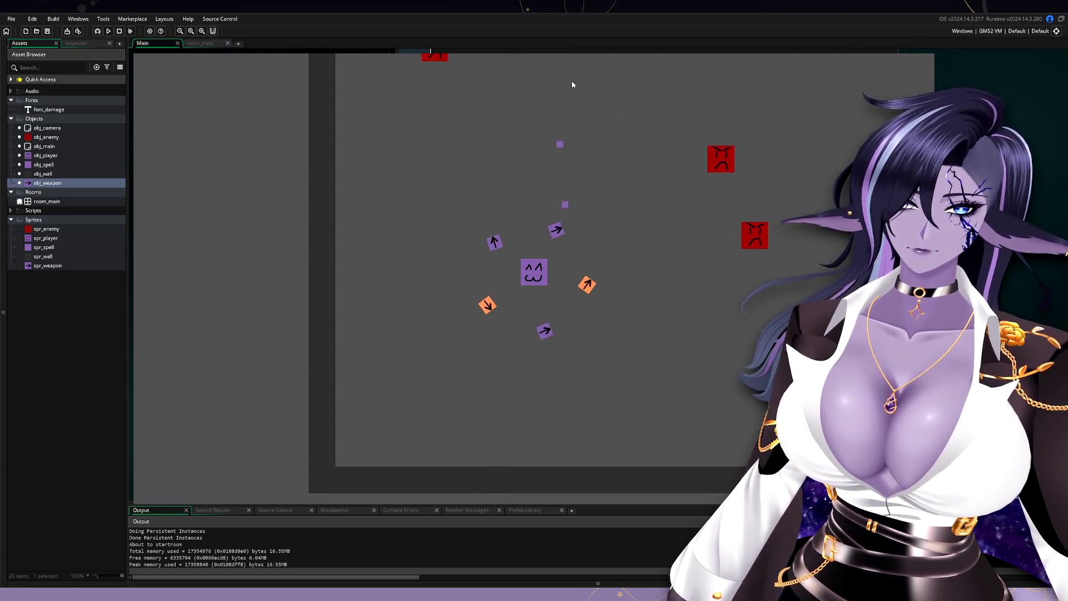
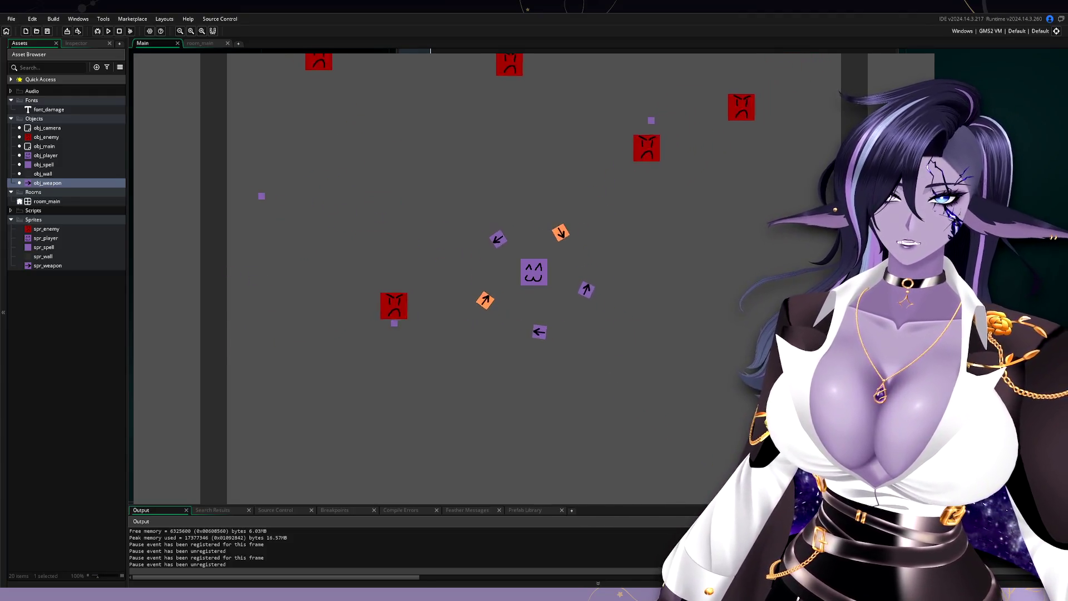
# - Walk the player around the room with WASD to watch the wand and tome weapons orbit and fire
pyautogui.press('a')
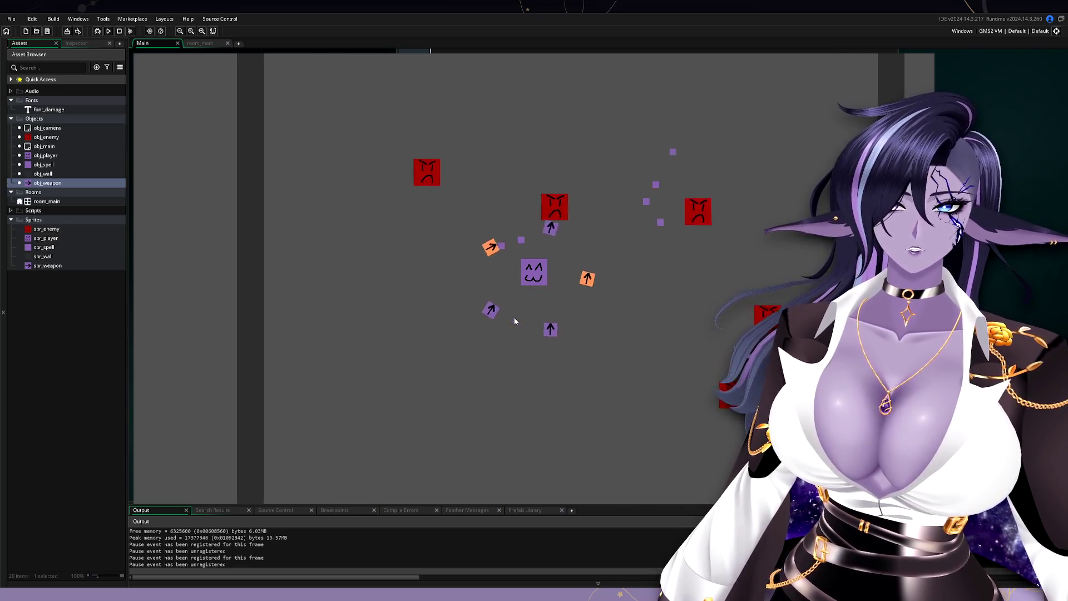
pyautogui.press('w')
pyautogui.press('d')
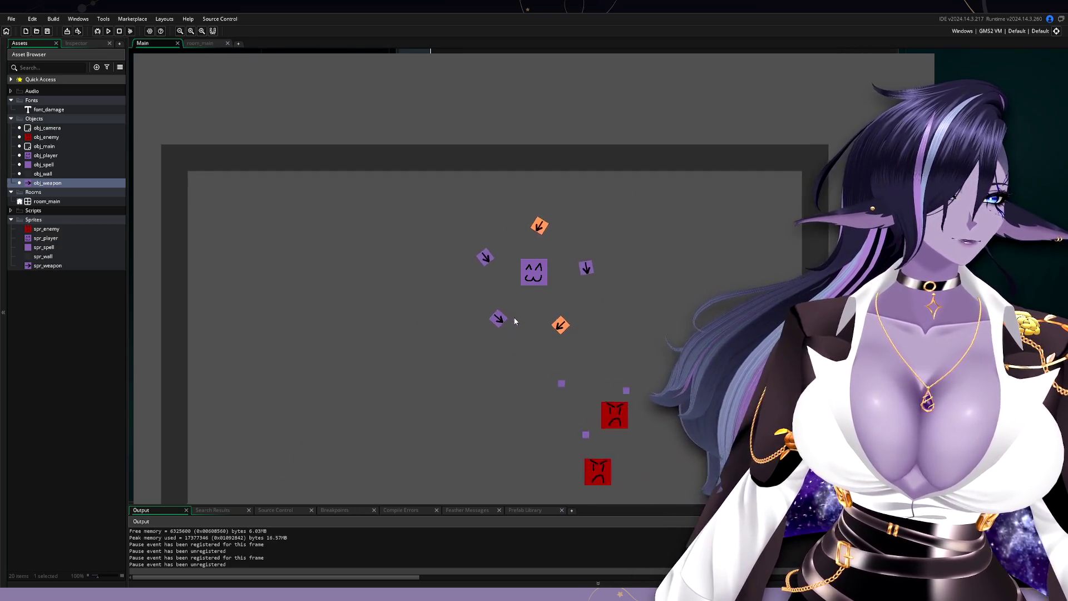
pyautogui.press('s')
pyautogui.press('s')
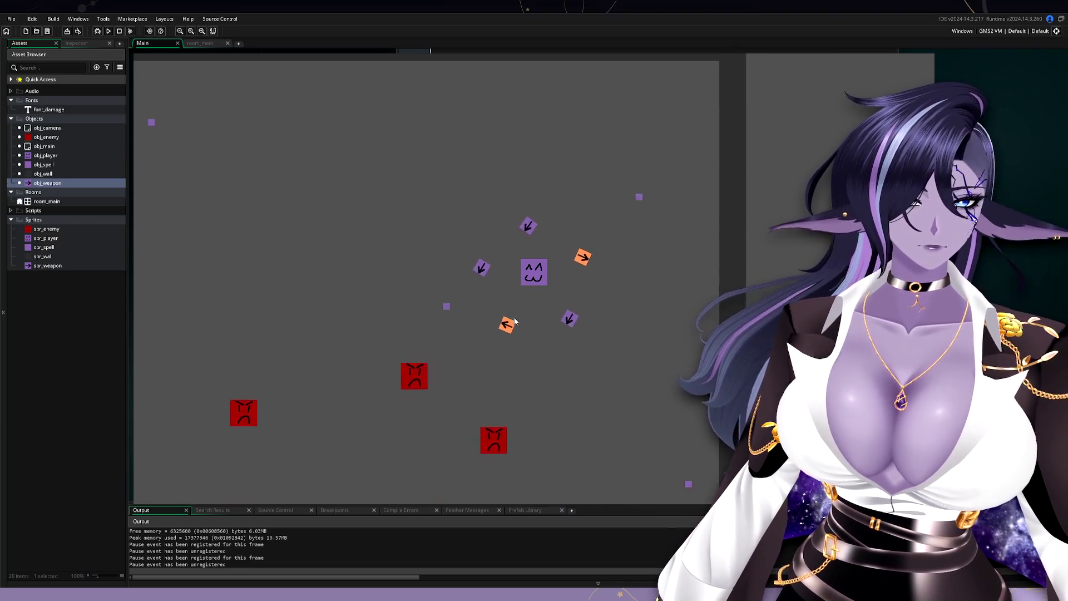
pyautogui.press('a')
pyautogui.press('d')
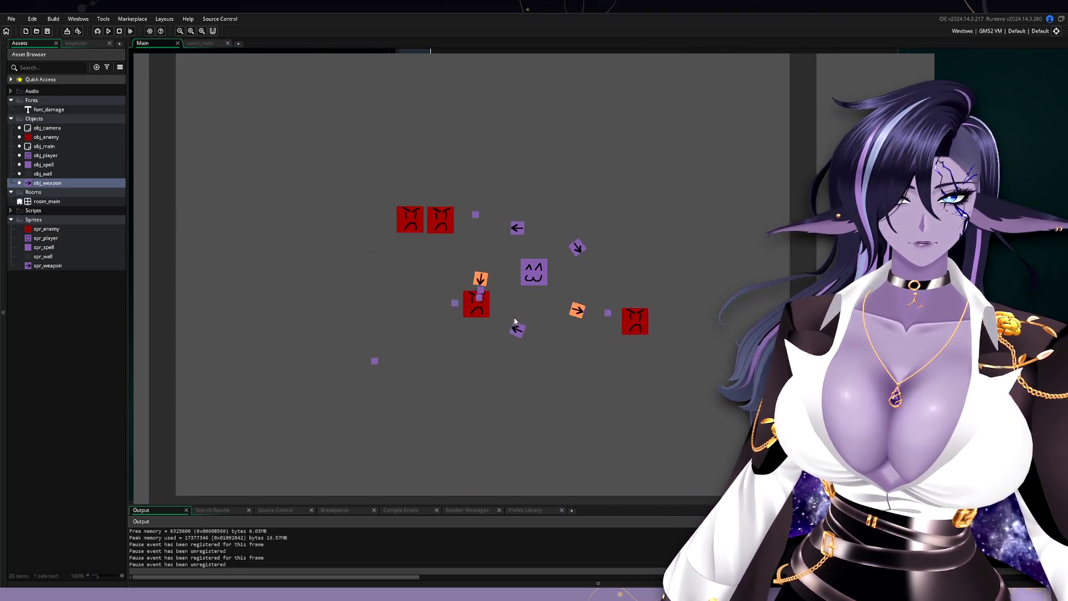
pyautogui.press('a')
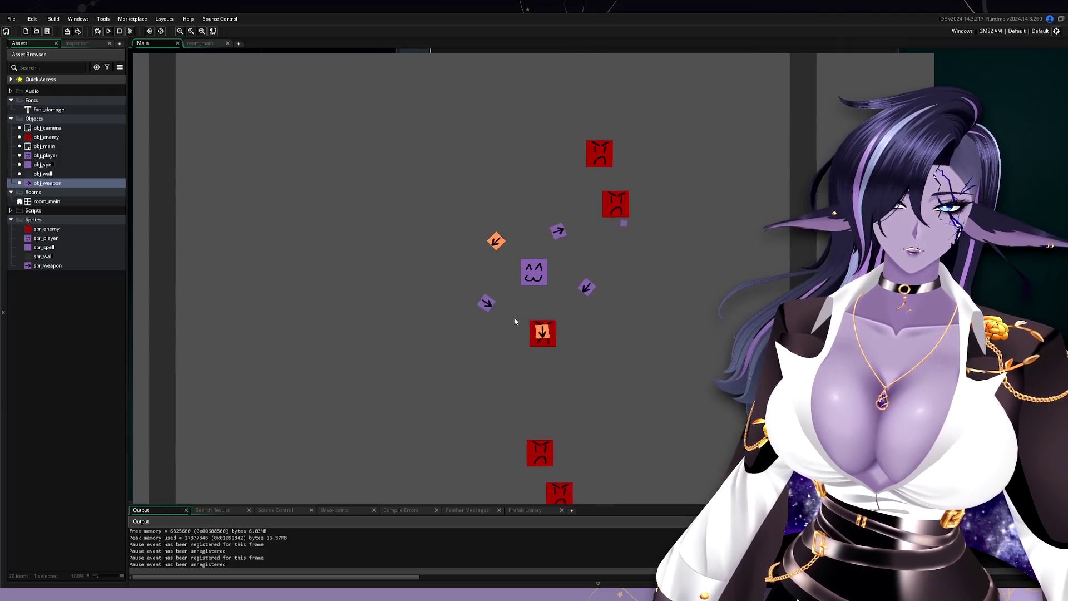
pyautogui.press('d')
pyautogui.press('w')
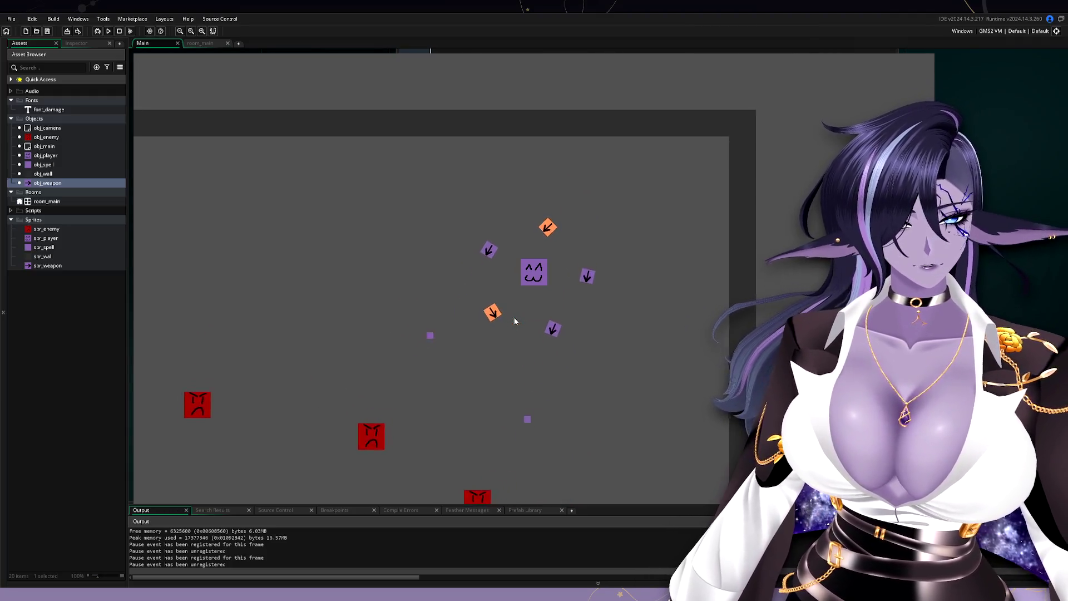
pyautogui.press('w')
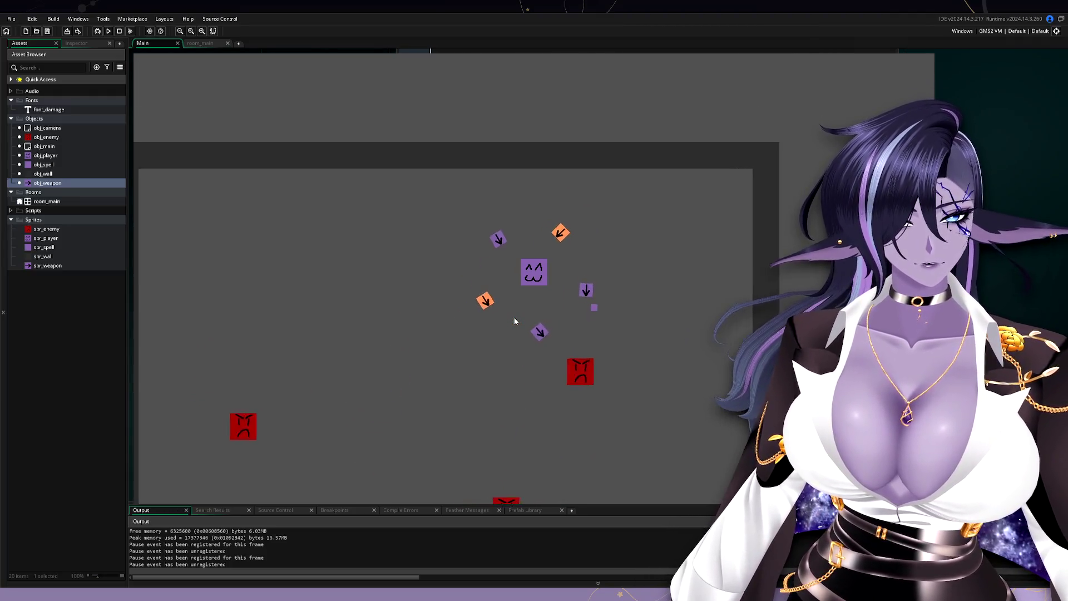
pyautogui.press('a')
pyautogui.press('d')
pyautogui.press('a')
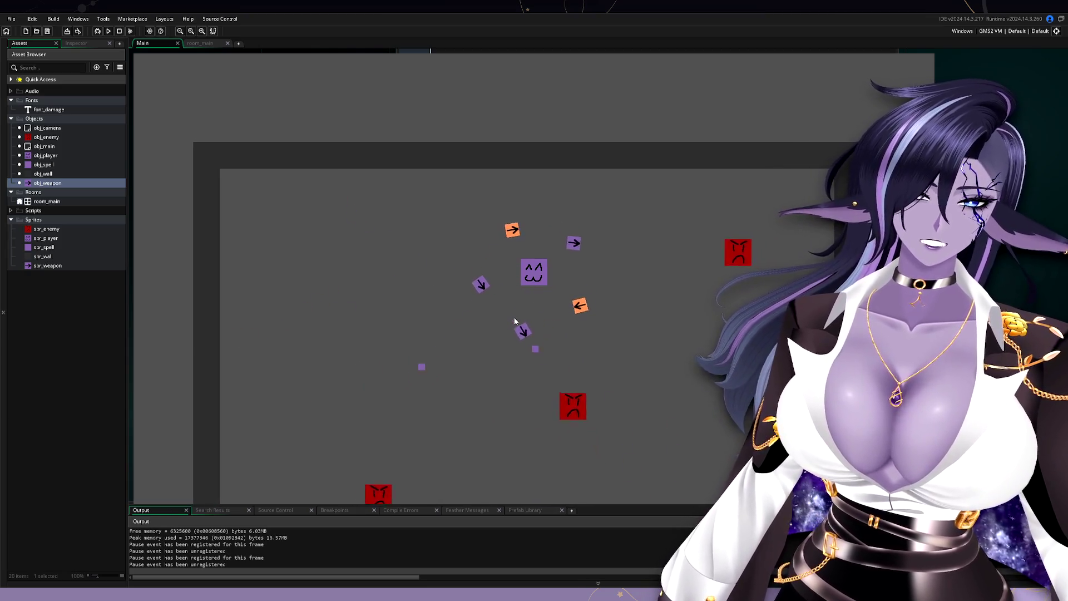
pyautogui.press('d')
pyautogui.press('s')
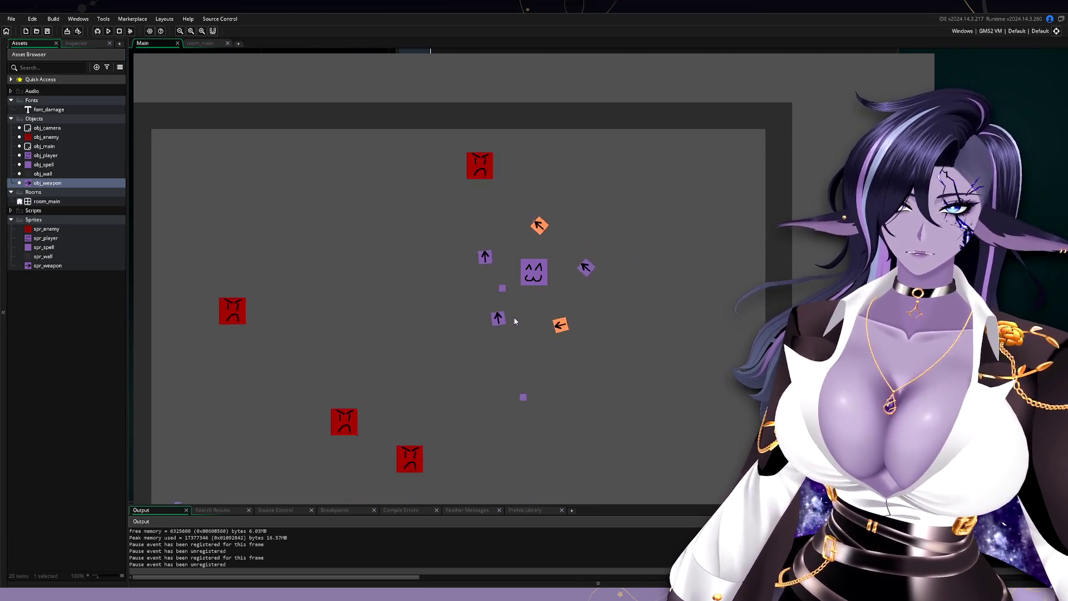
pyautogui.press('a')
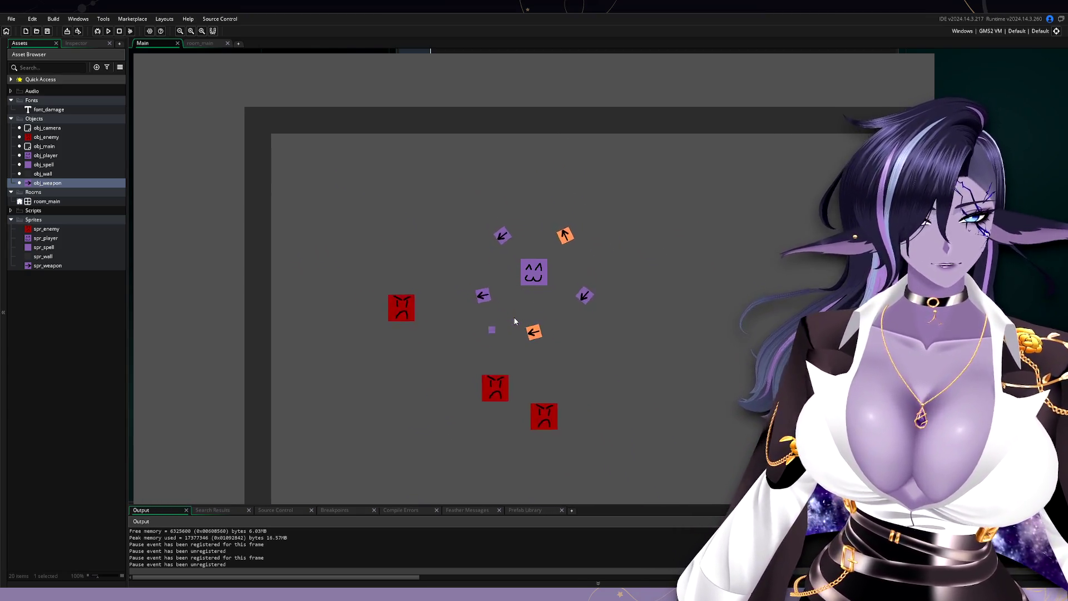
pyautogui.press('d')
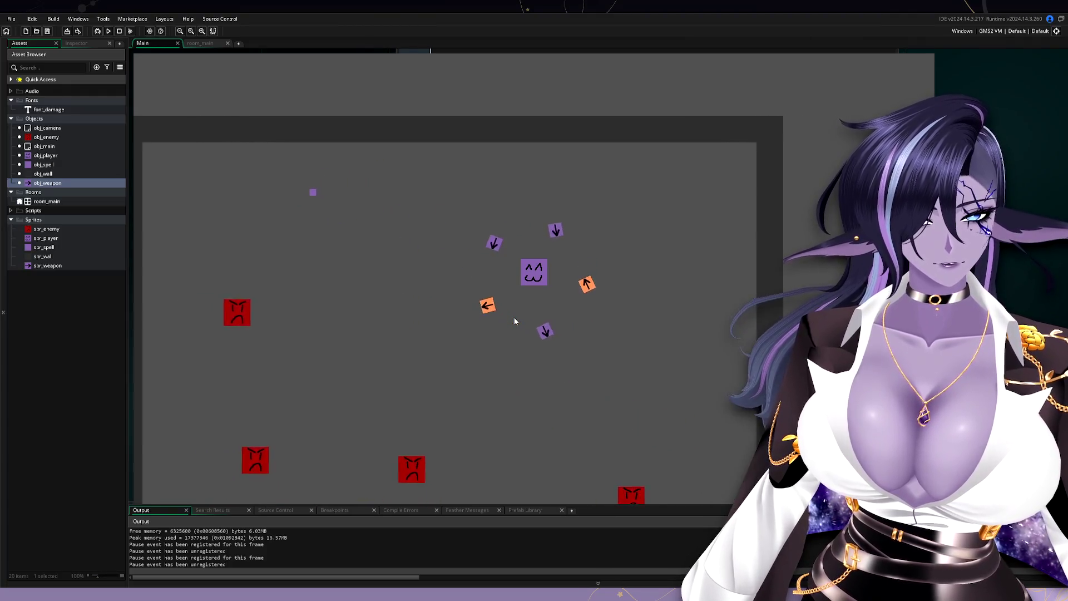
pyautogui.press('a')
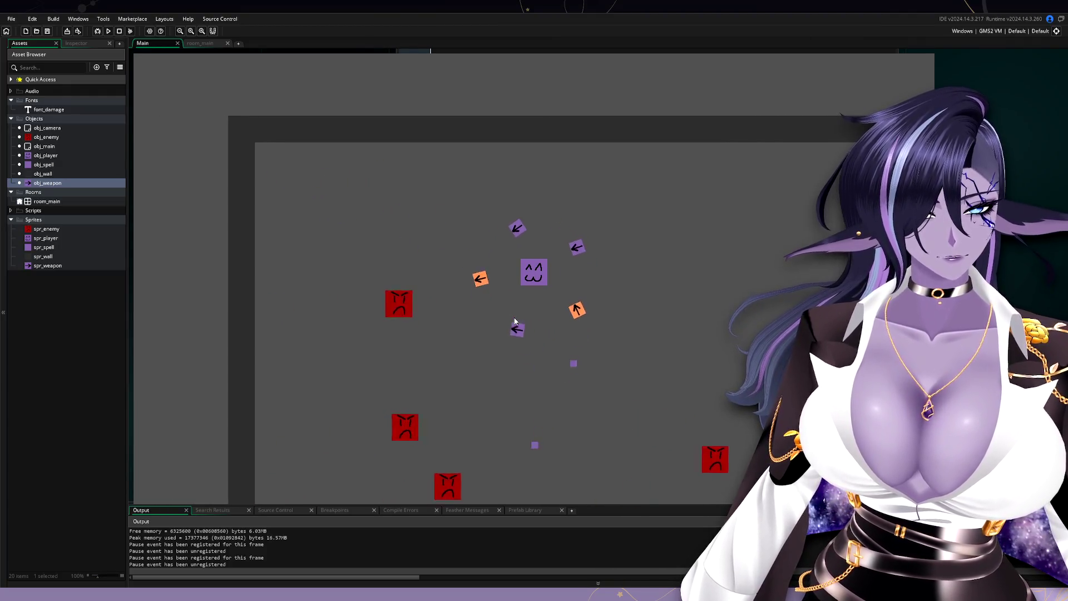
pyautogui.press('d')
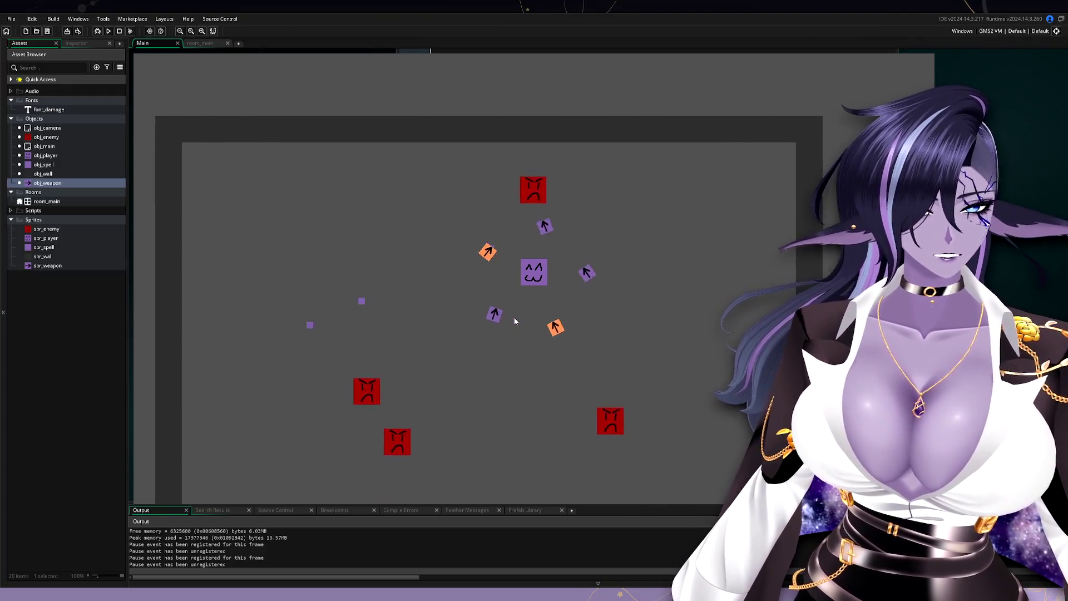
pyautogui.press('d')
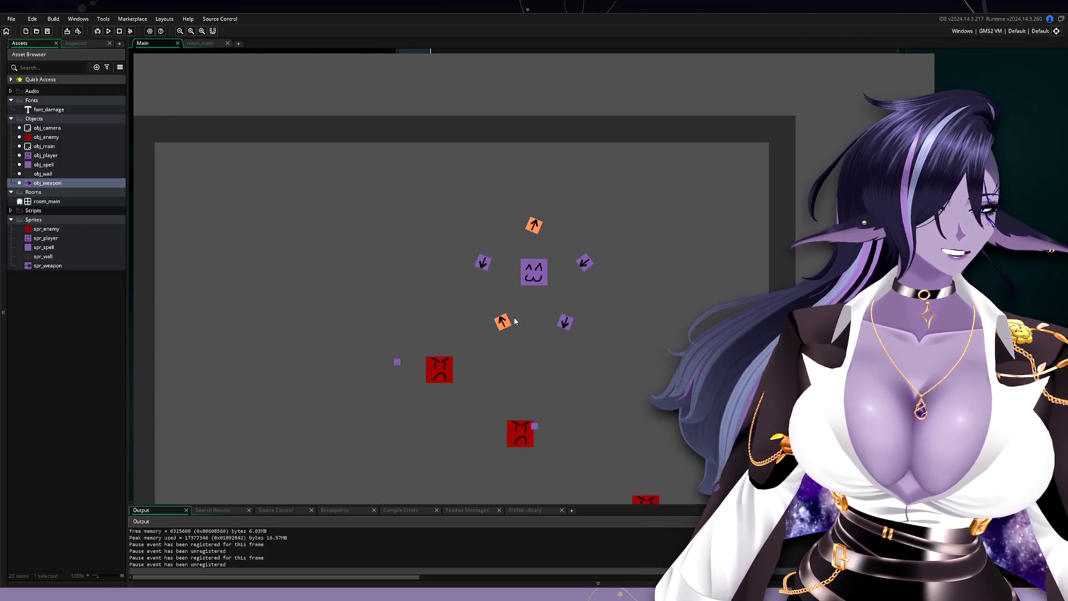
pyautogui.press('w')
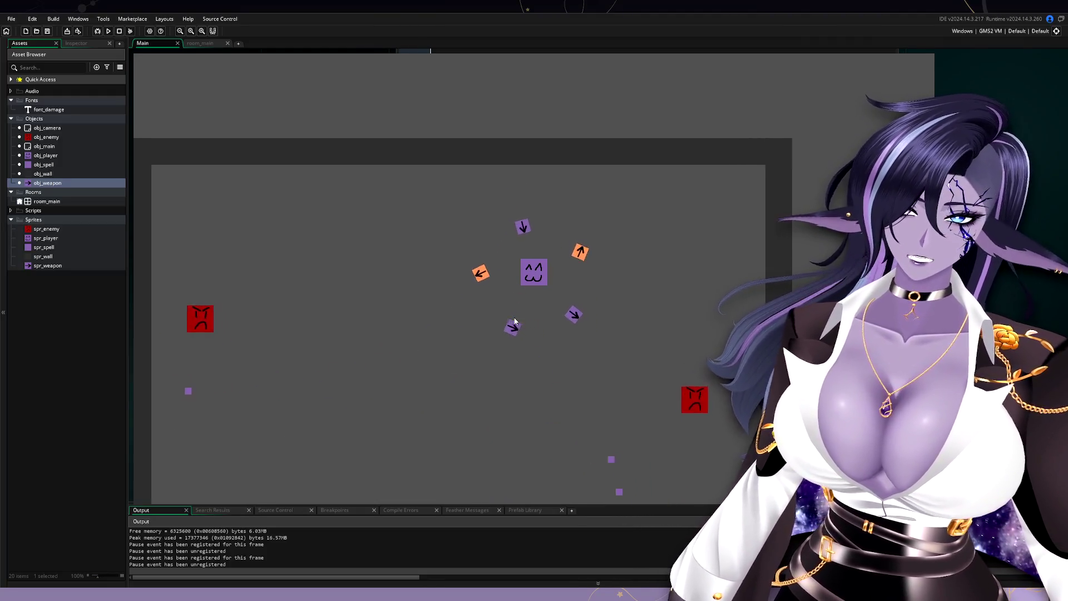
pyautogui.press('a')
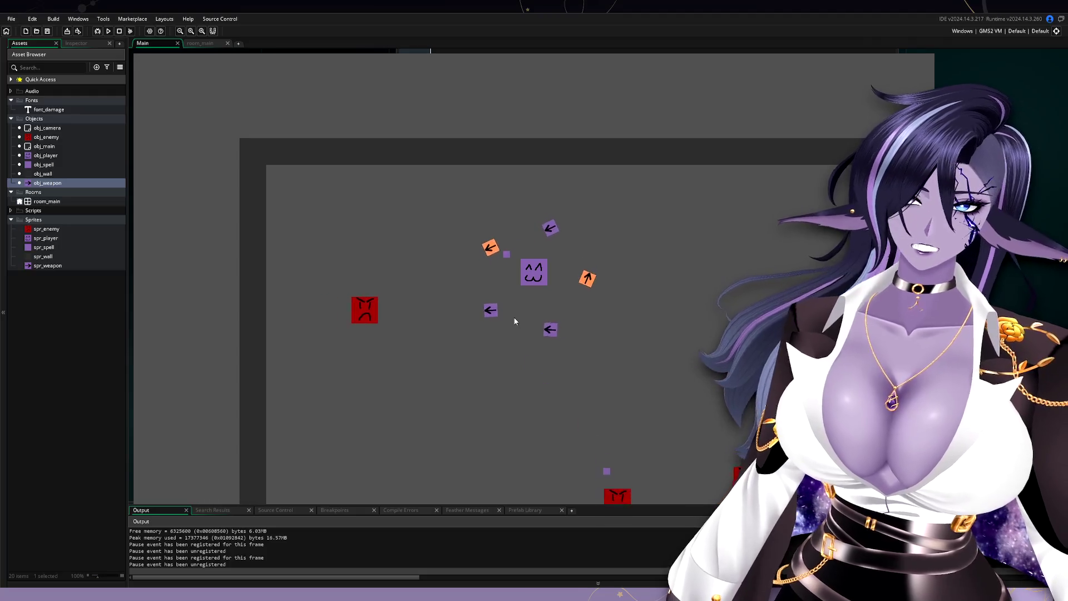
pyautogui.press('d')
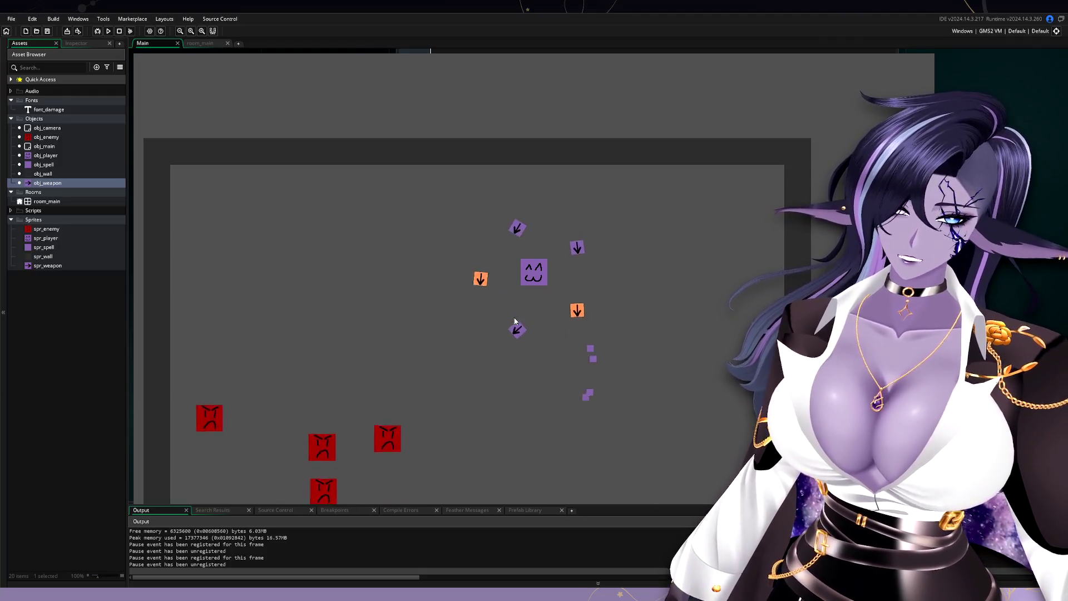
pyautogui.press('a')
pyautogui.press('d')
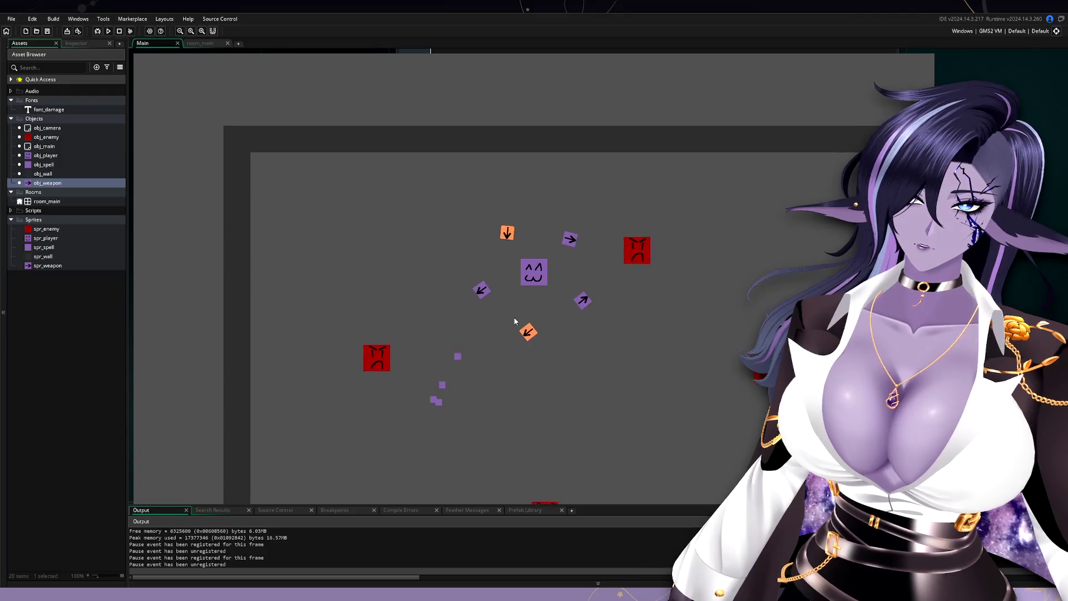
pyautogui.press('d')
pyautogui.press('w')
pyautogui.press('a')
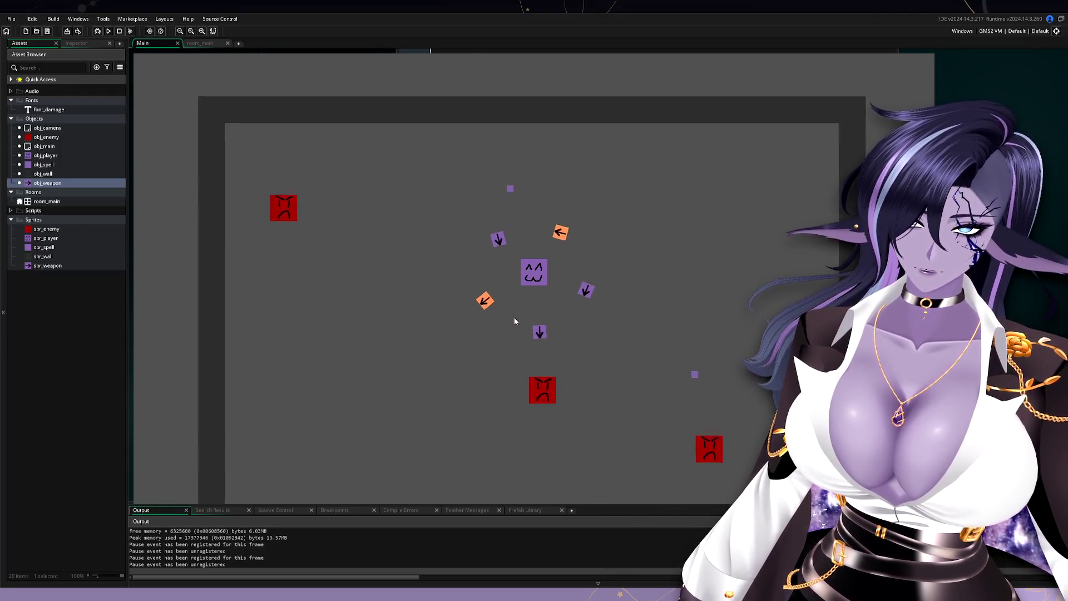
pyautogui.press('w')
pyautogui.press('d')
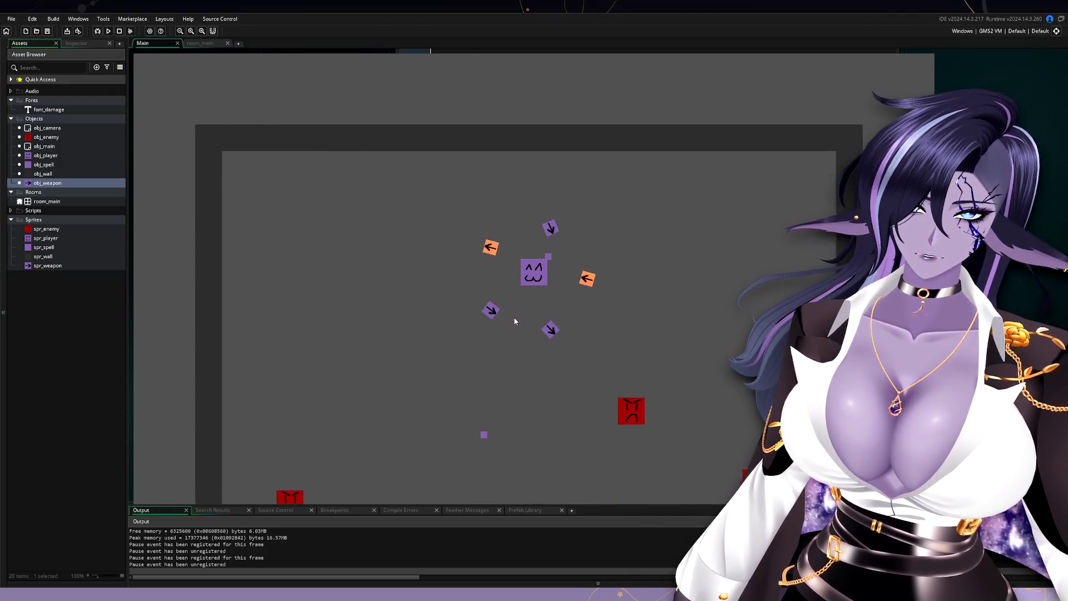
pyautogui.press('d')
pyautogui.press('w')
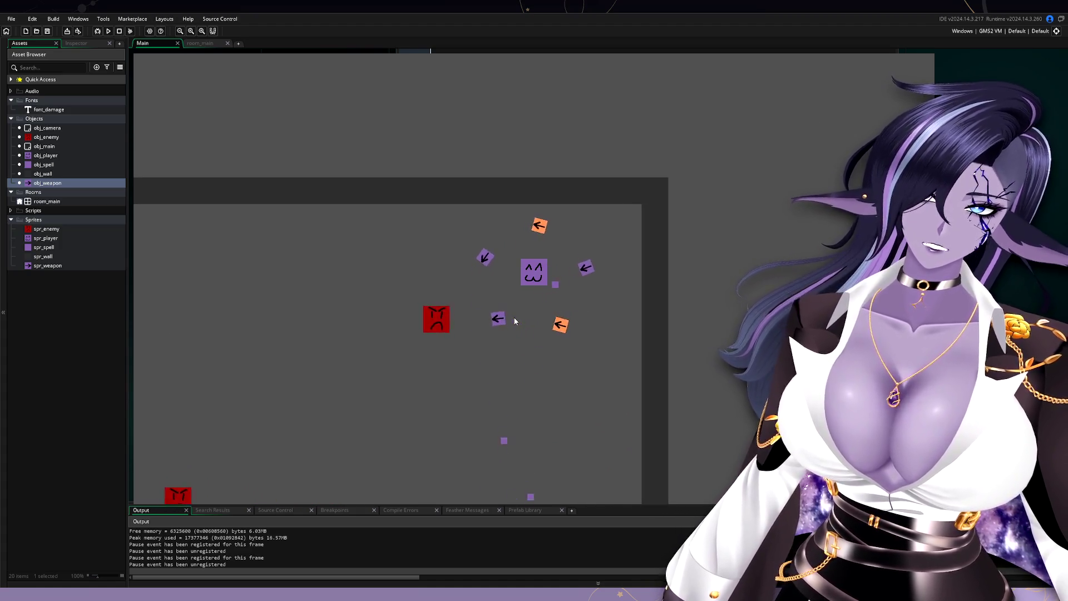
pyautogui.press('a')
pyautogui.press('s')
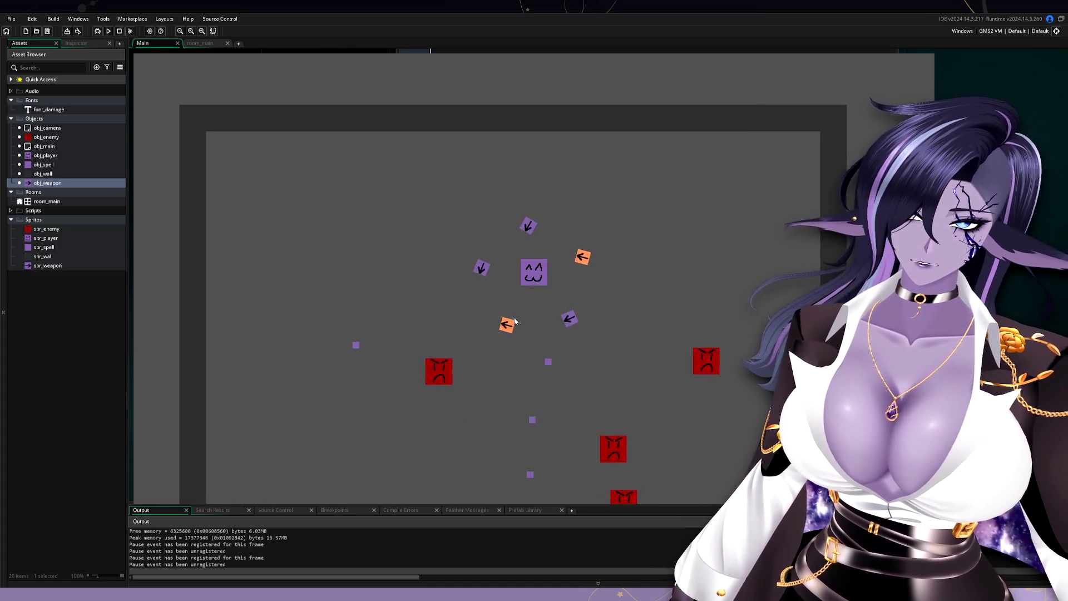
pyautogui.press('d')
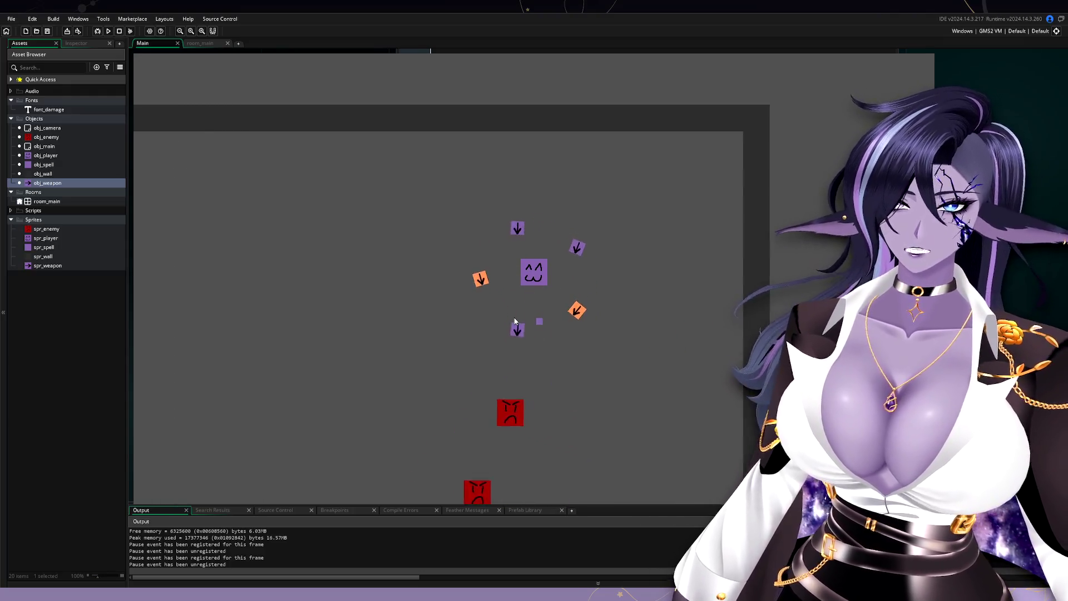
pyautogui.press('d')
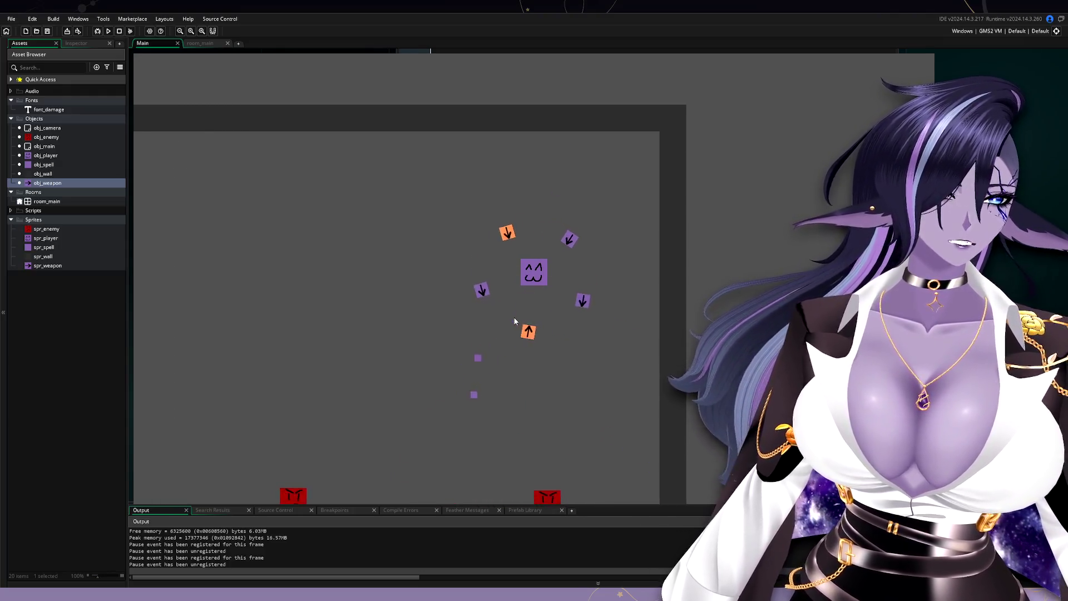
pyautogui.press('a')
pyautogui.press('s')
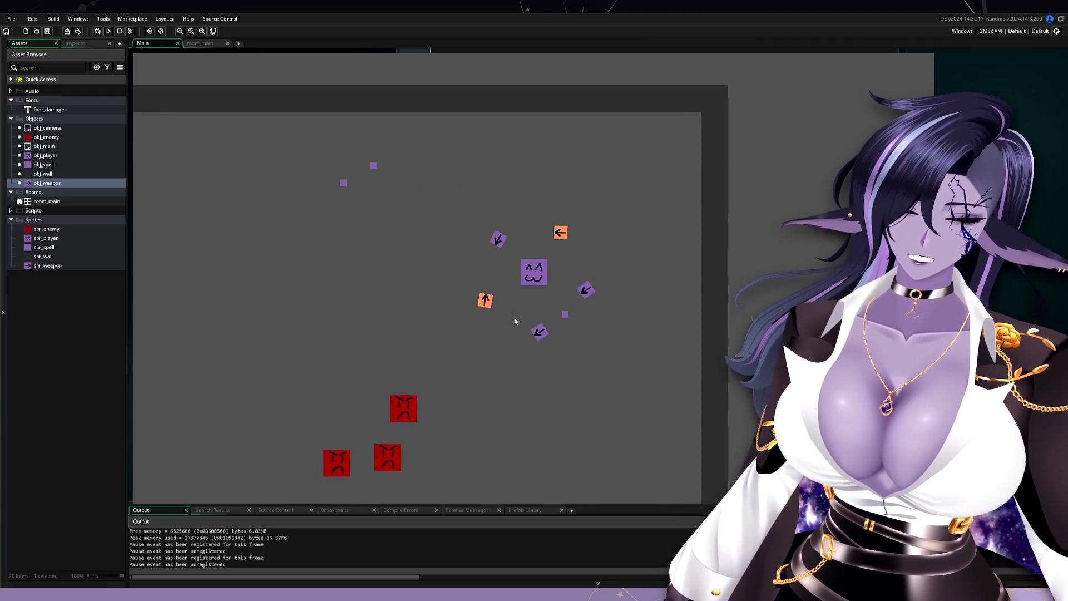
pyautogui.press('a')
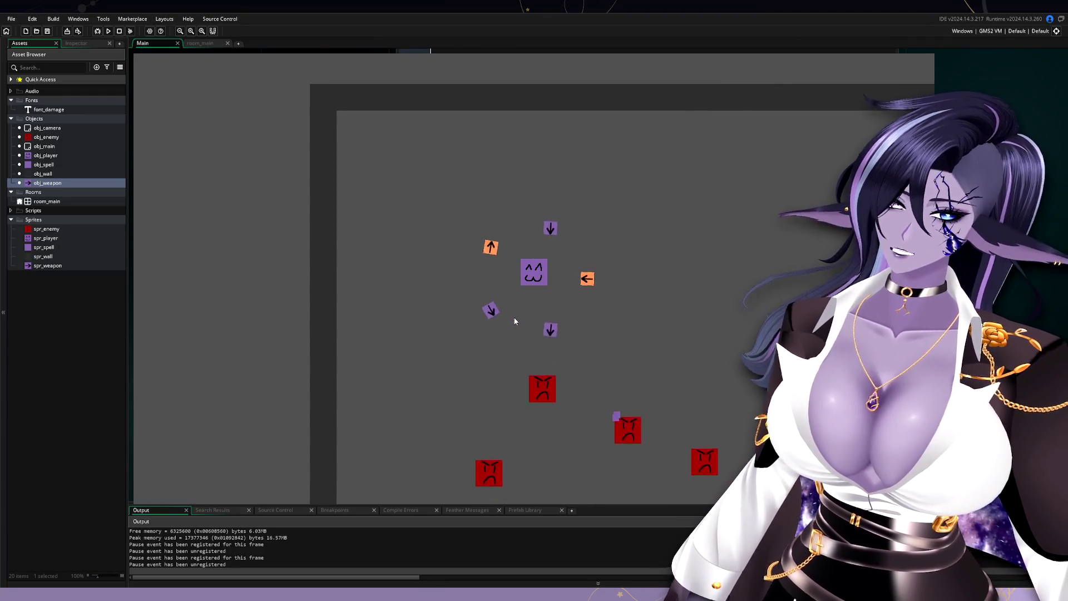
pyautogui.press('d')
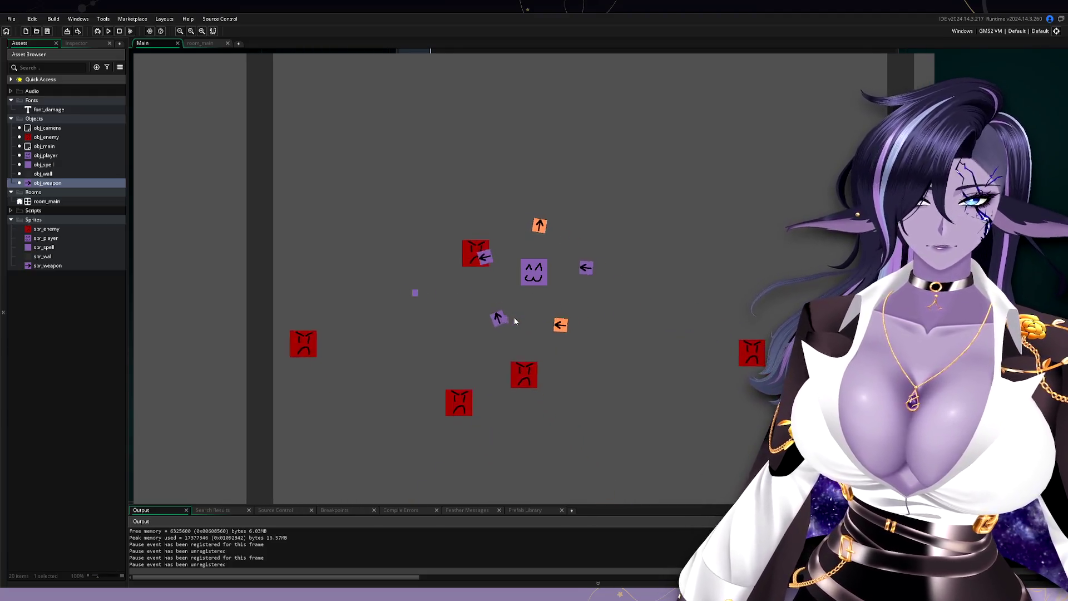
pyautogui.press('a')
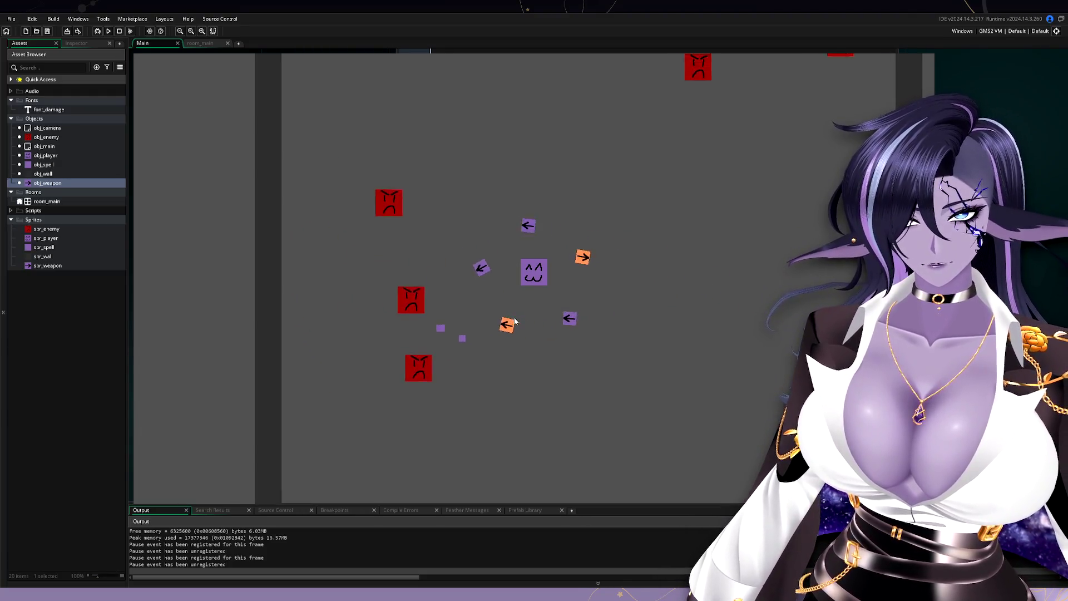
pyautogui.press('d')
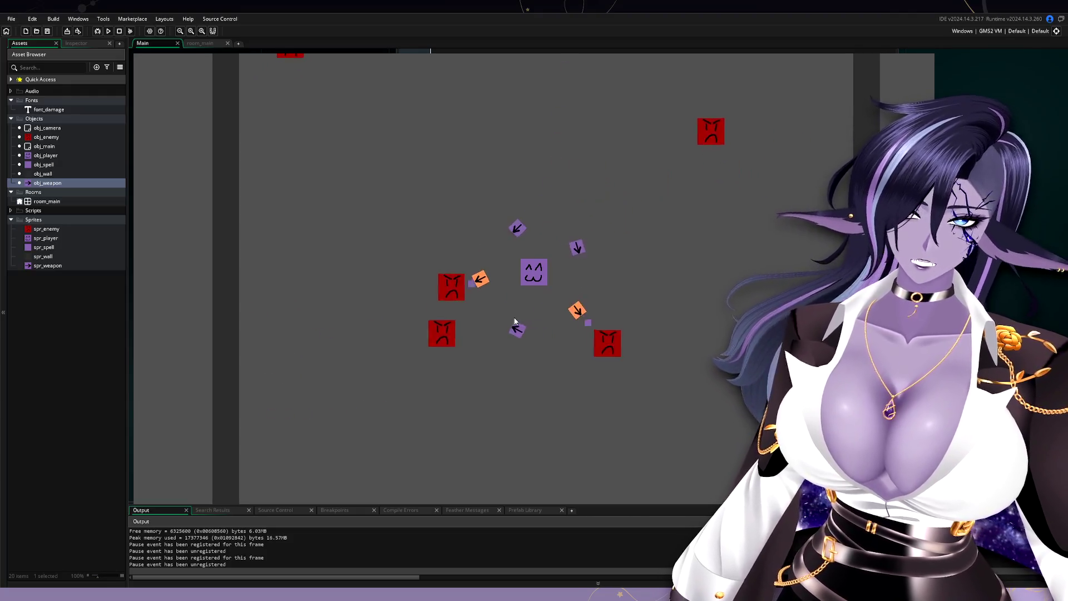
pyautogui.press('d')
pyautogui.press('d')
pyautogui.press('a')
pyautogui.press('d')
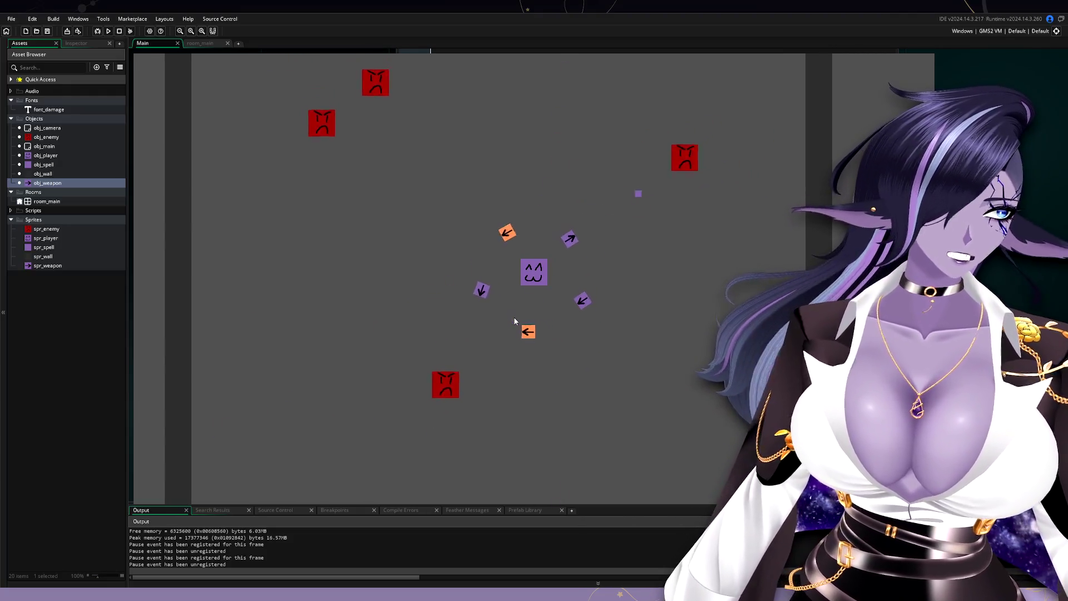
pyautogui.press('a')
pyautogui.press('a')
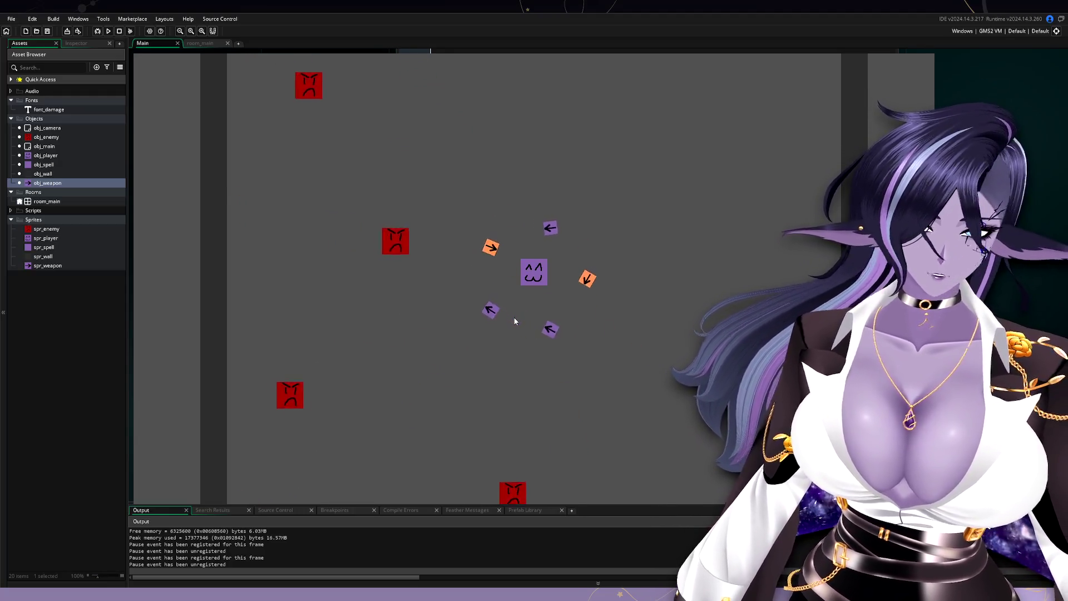
pyautogui.press('d')
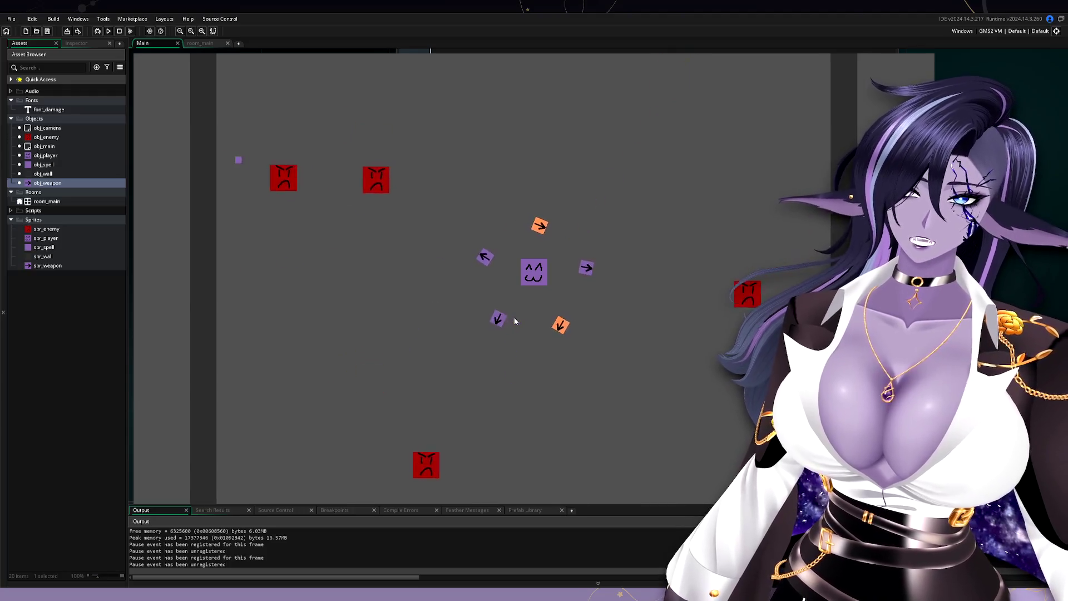
pyautogui.press('a')
pyautogui.press('w')
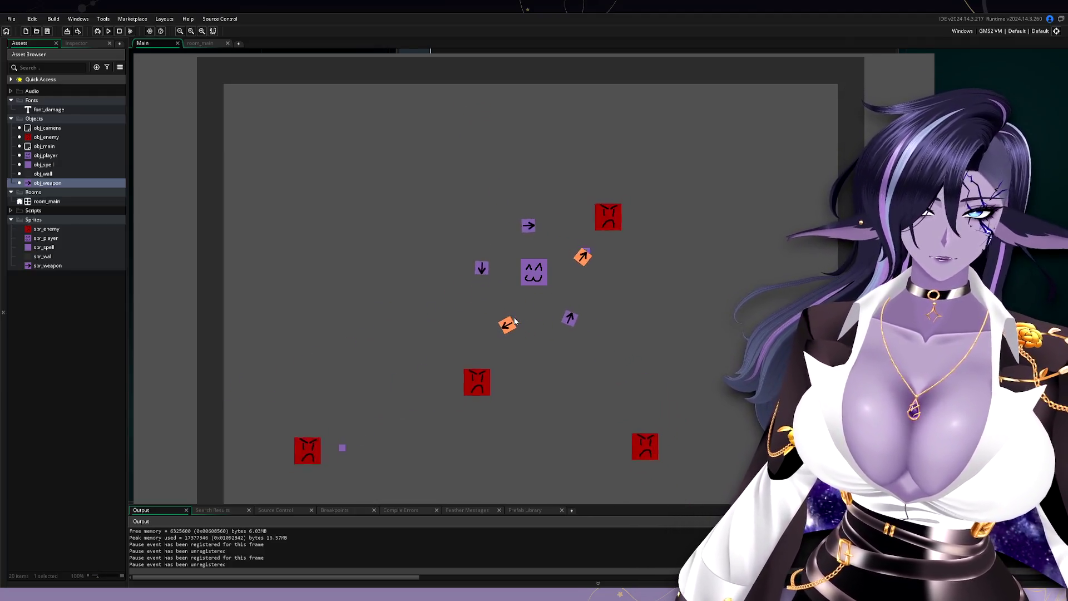
# - Steer the player briefly toward the top wall, then close the game window
pyautogui.press('w')
pyautogui.press('d')
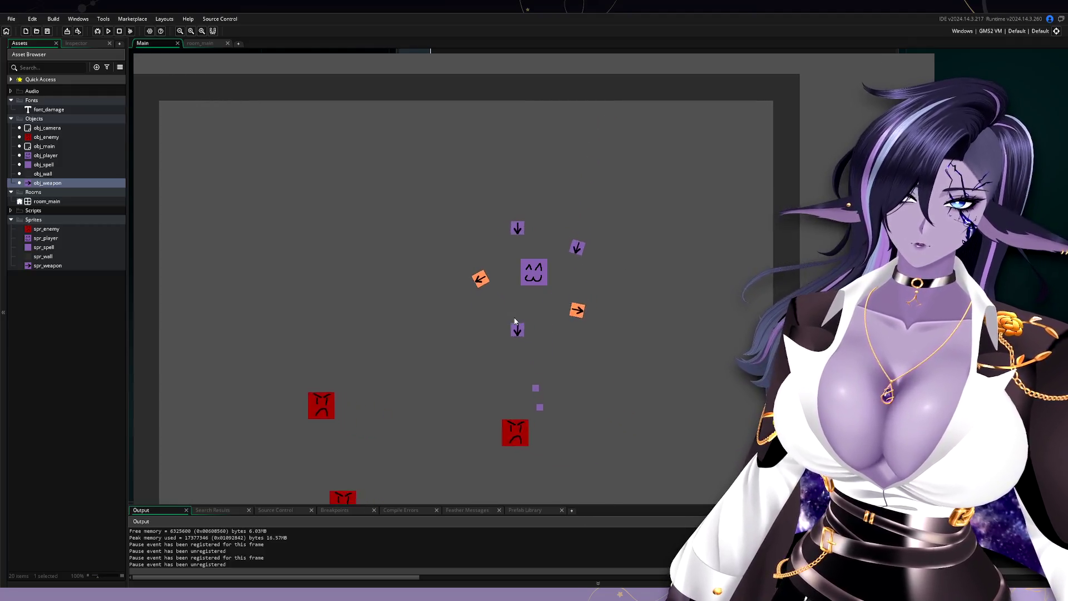
pyautogui.press('s')
pyautogui.press('a')
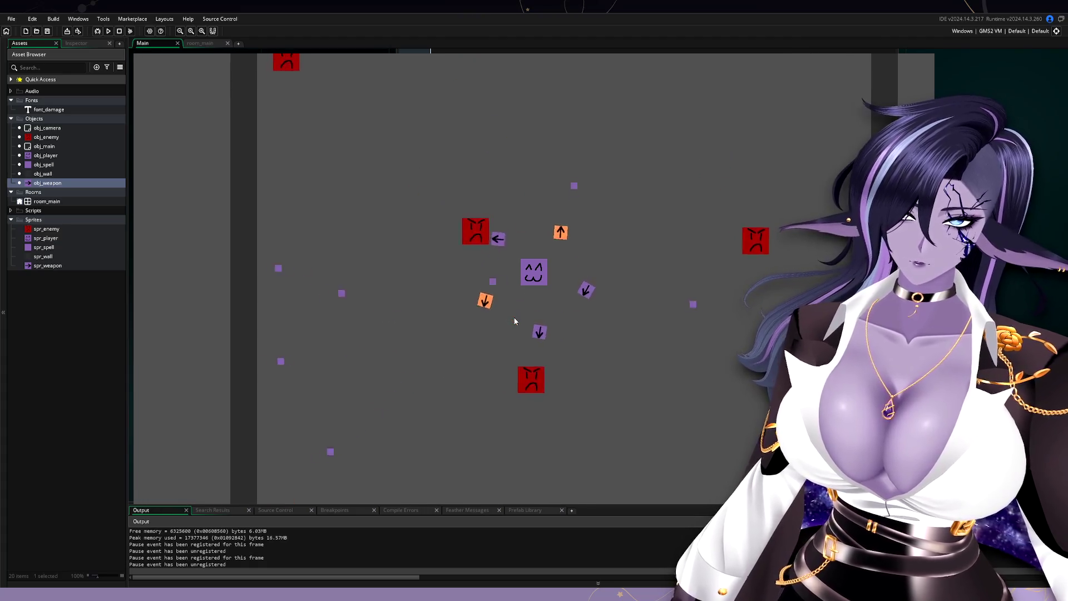
pyautogui.press('w')
pyautogui.press('d')
pyautogui.press('a')
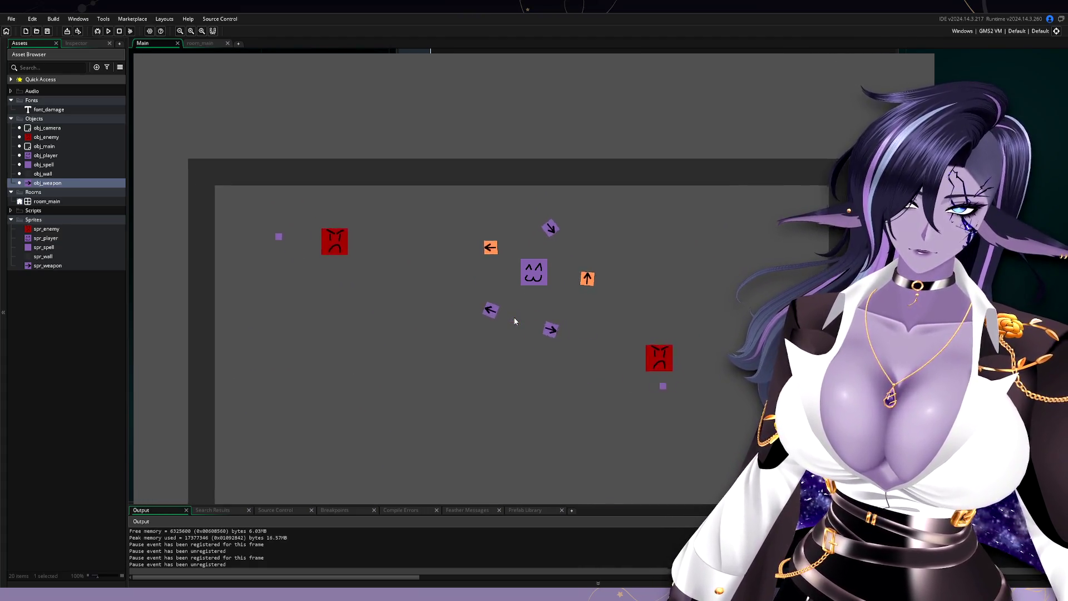
pyautogui.press('s')
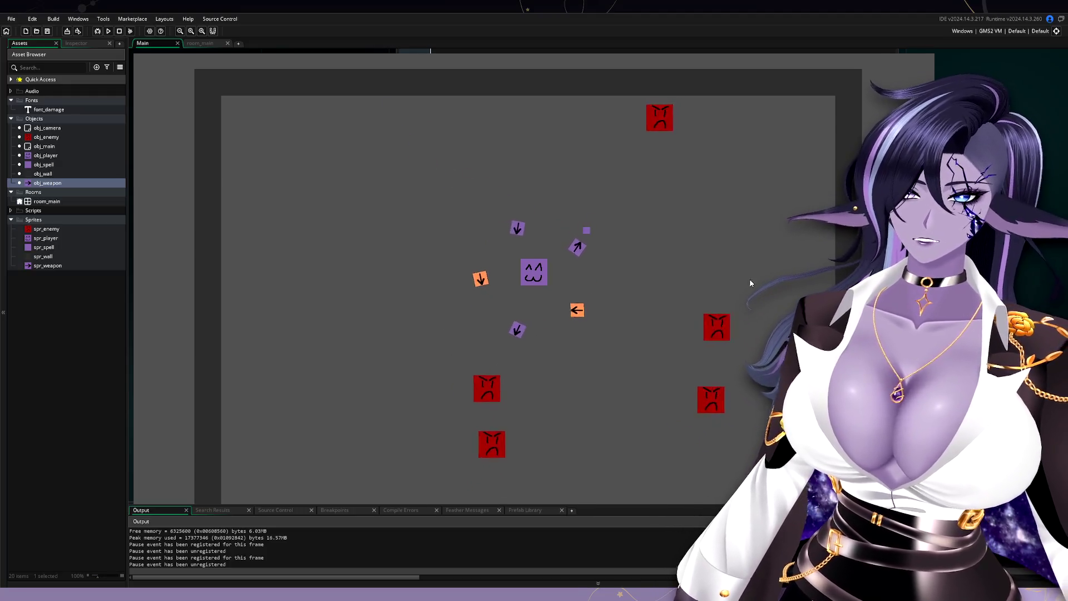
pyautogui.click(924, 54)
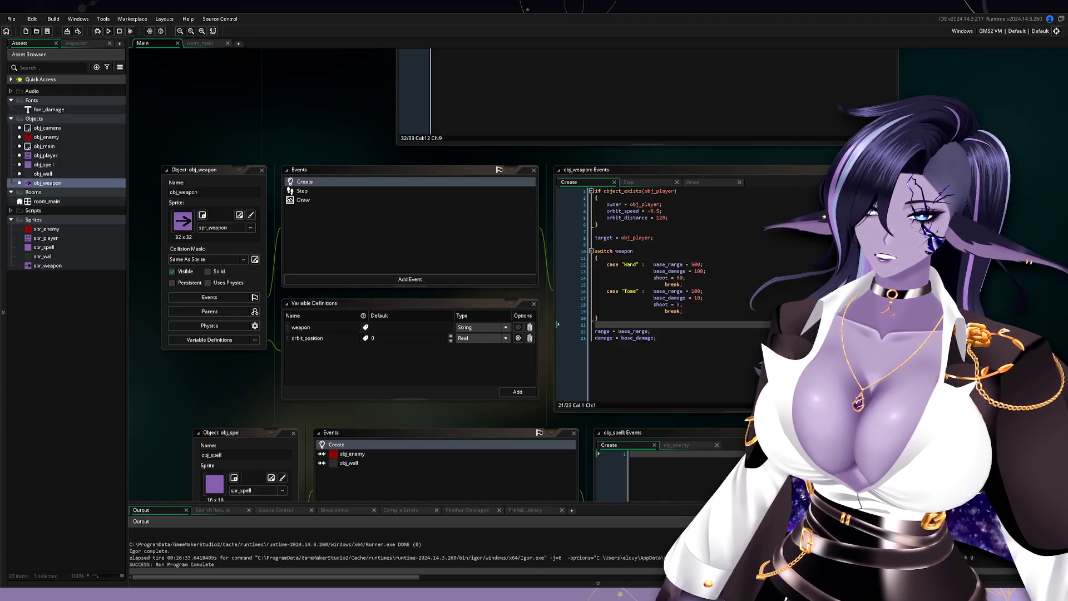
pyautogui.scroll(5, 315, 335)
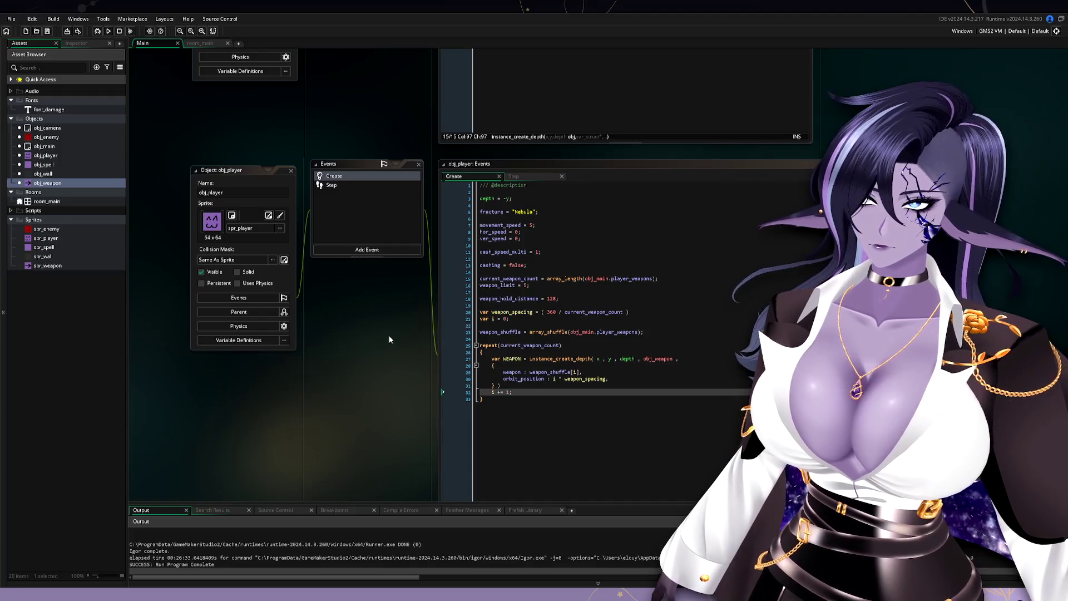
pyautogui.moveTo(350, 105); pyautogui.dragTo(357, 339)
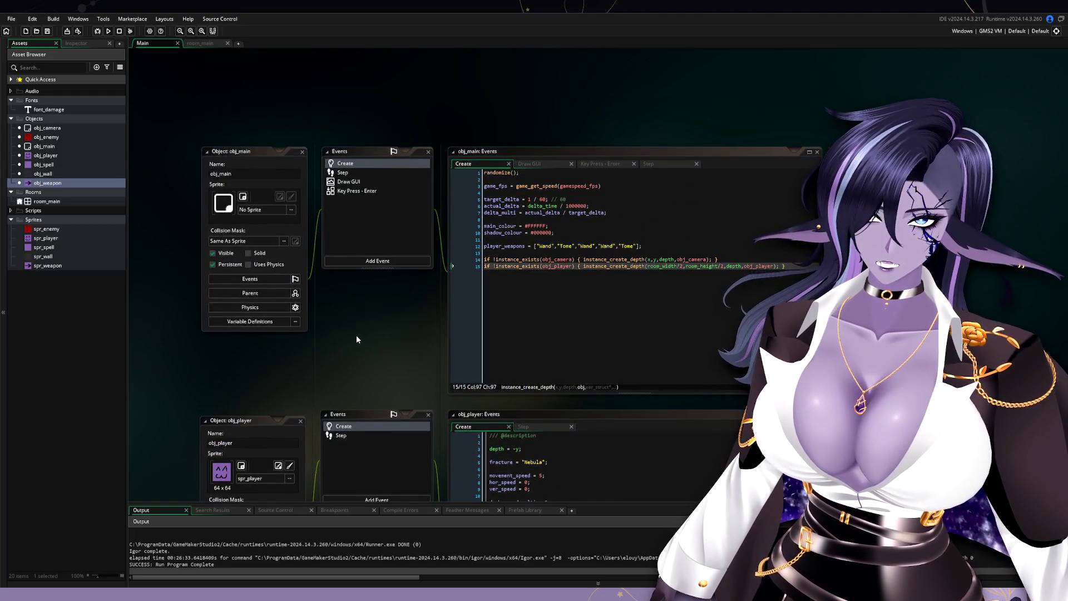
pyautogui.moveTo(535, 246); pyautogui.dragTo(573, 246)
pyautogui.keyDown('shift'); pyautogui.click(638, 248); pyautogui.keyUp('shift')
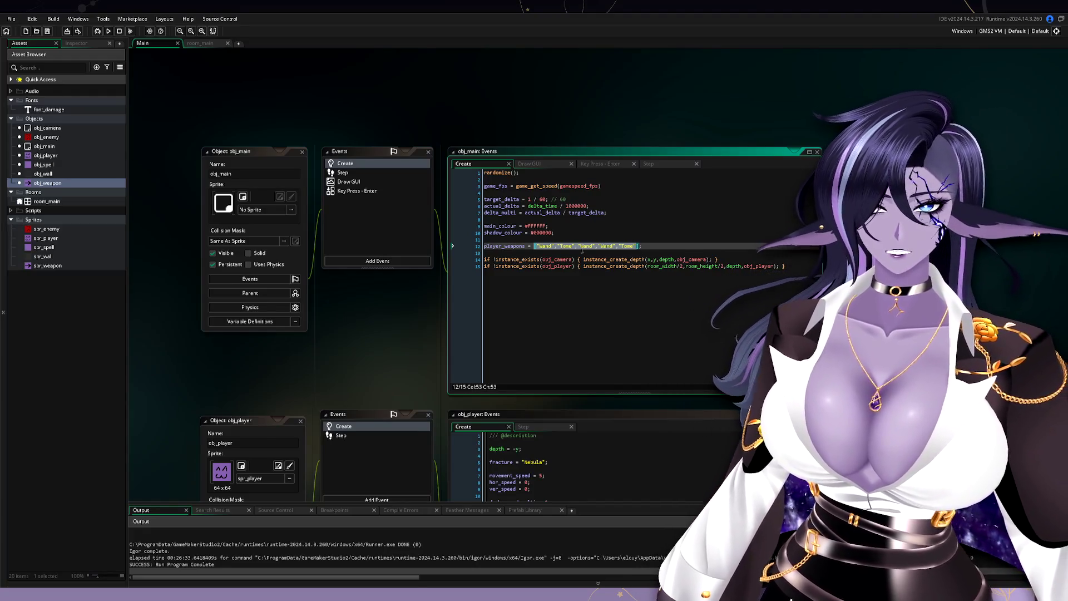
pyautogui.doubleClick(545, 246)
pyautogui.moveTo(537, 246); pyautogui.dragTo(634, 250)
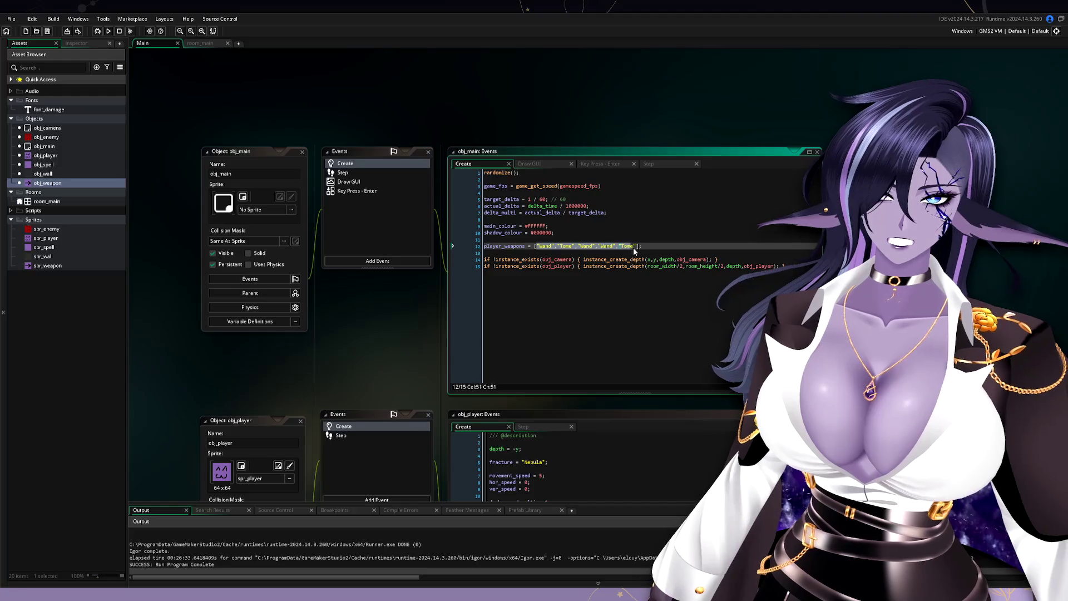
pyautogui.click(470, 265)
pyautogui.scroll(-5, 464, 233)
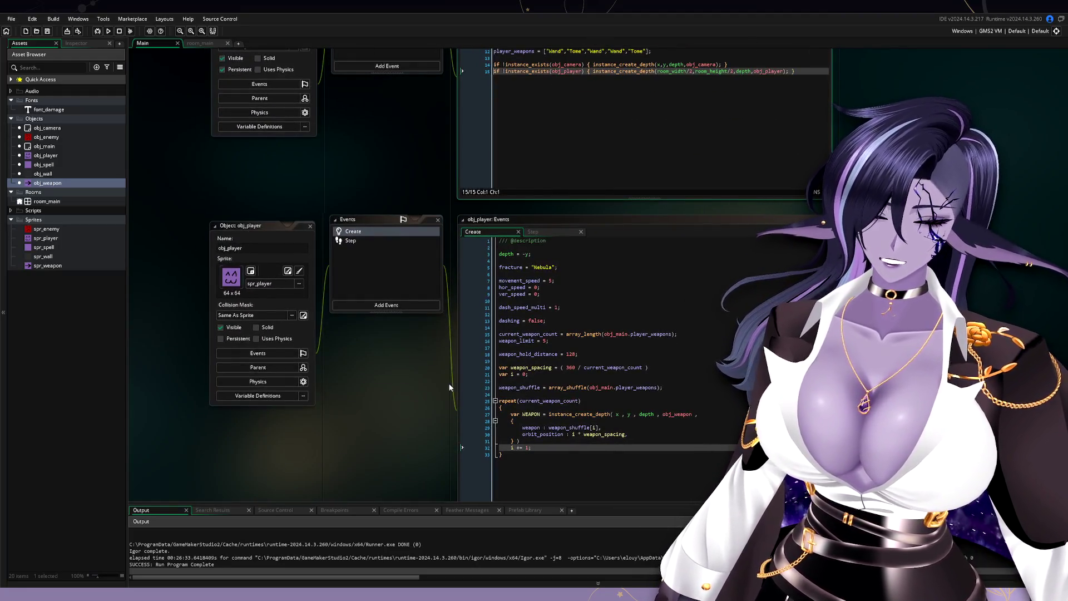
pyautogui.scroll(-4, 634, 145)
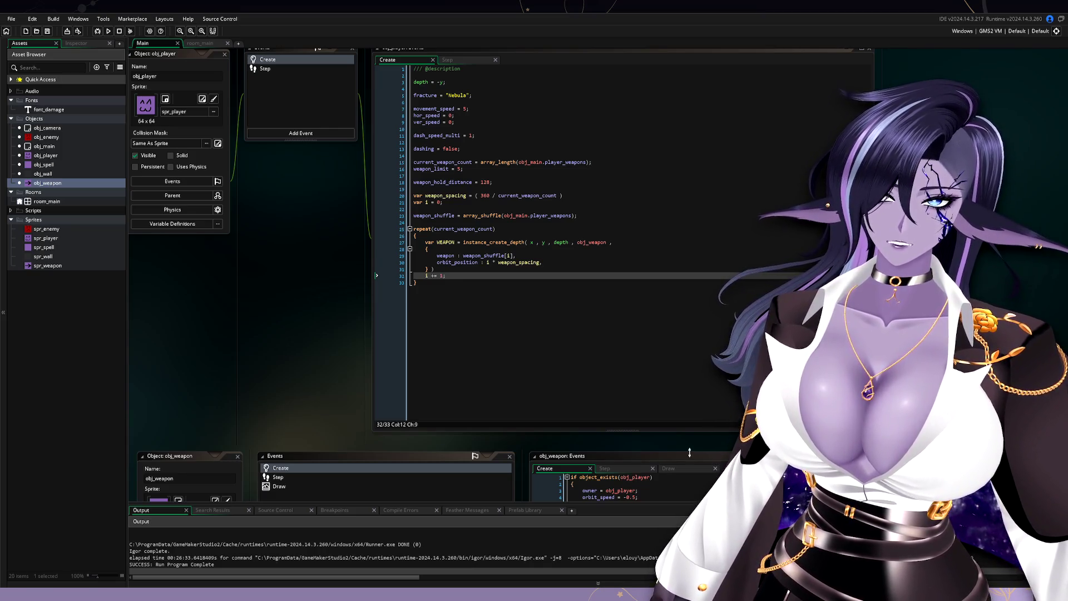
pyautogui.scroll(5, 329, 259)
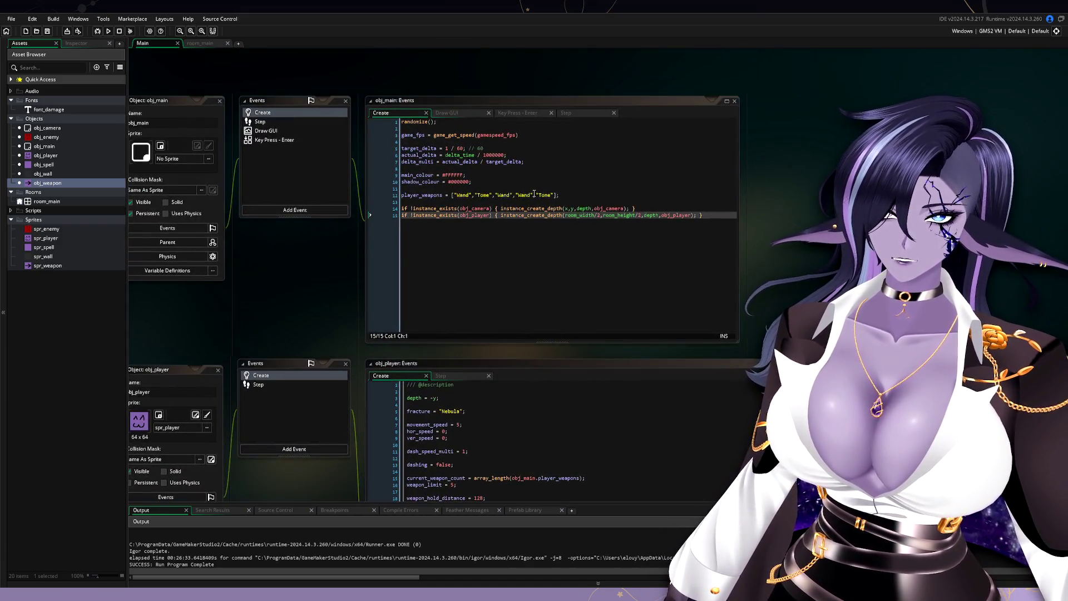
# - Paste two more batches of ,"Tome" entries into player_weapons and run the game
pyautogui.doubleClick(523, 195)
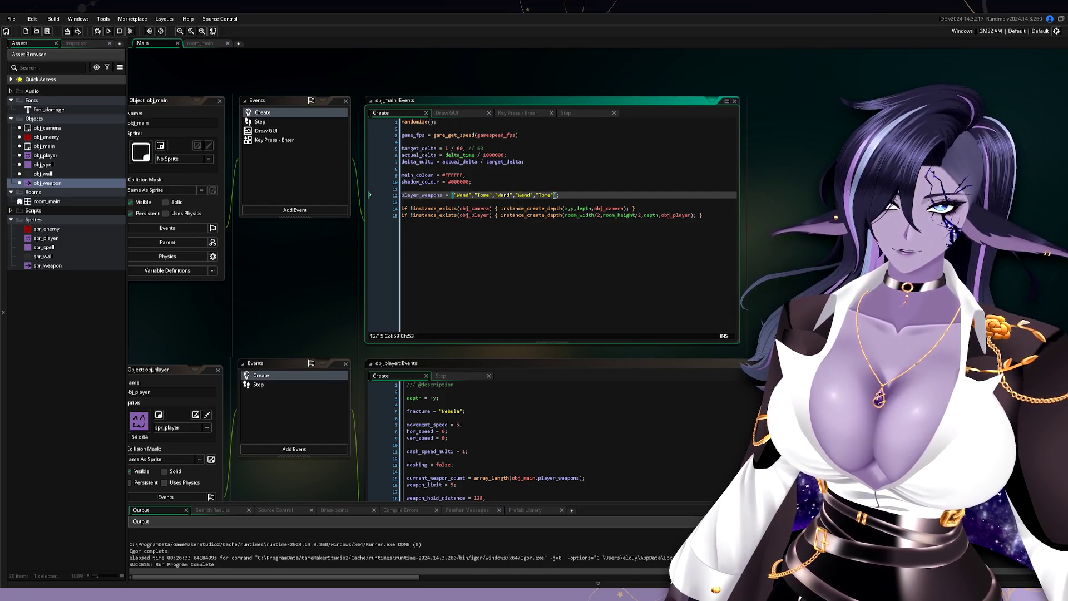
pyautogui.hotkey('ctrl', 'v')
pyautogui.hotkey('ctrl', 'v')
pyautogui.hotkey('ctrl', 'v')
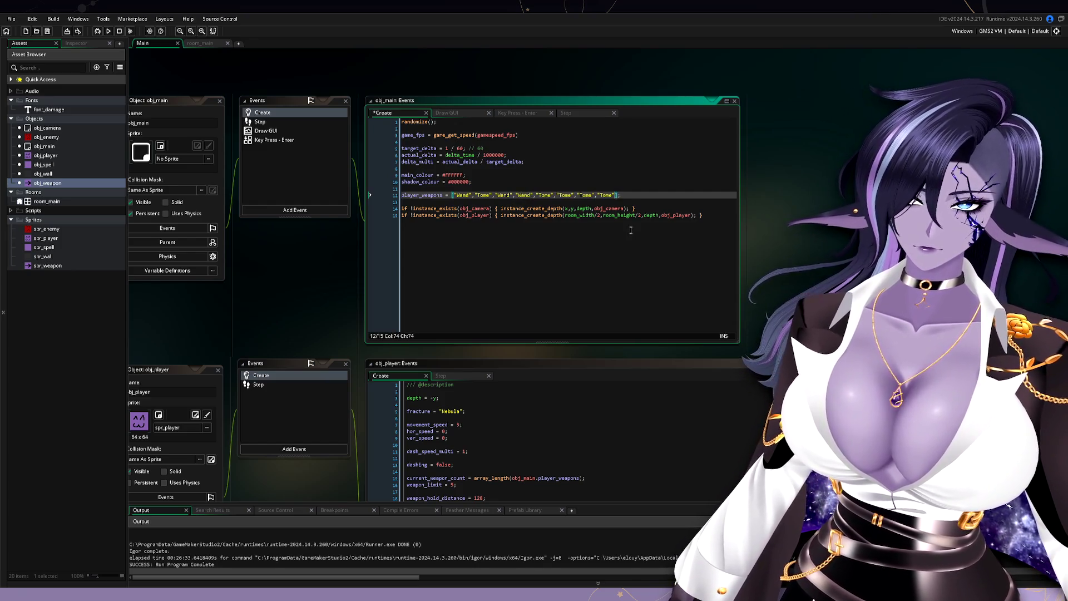
pyautogui.hotkey('ctrl', 'v')
pyautogui.hotkey('ctrl', 'v')
pyautogui.hotkey('ctrl', 'v')
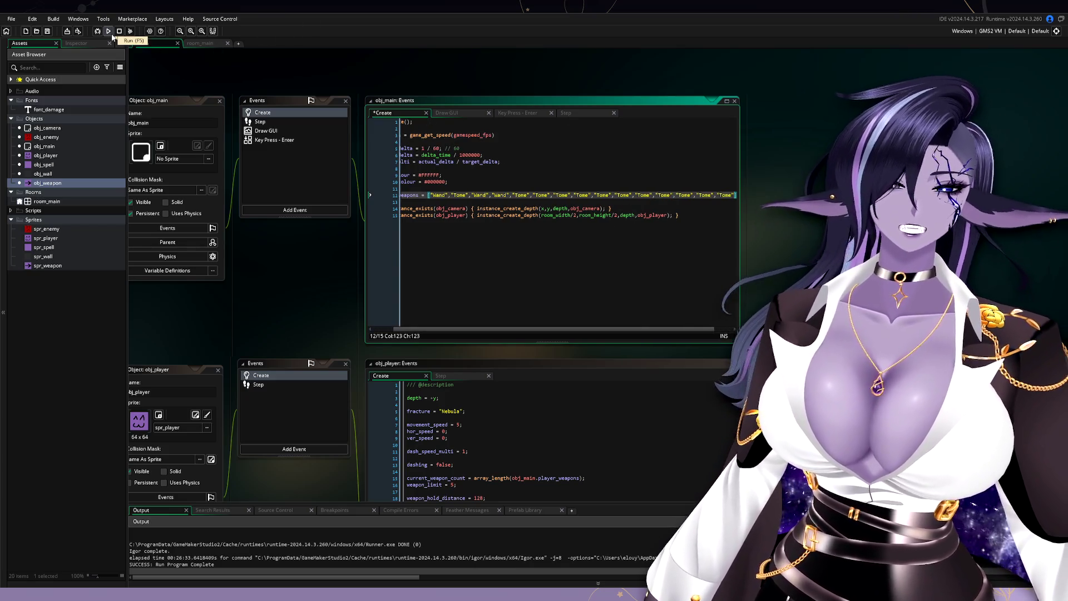
pyautogui.click(111, 34)
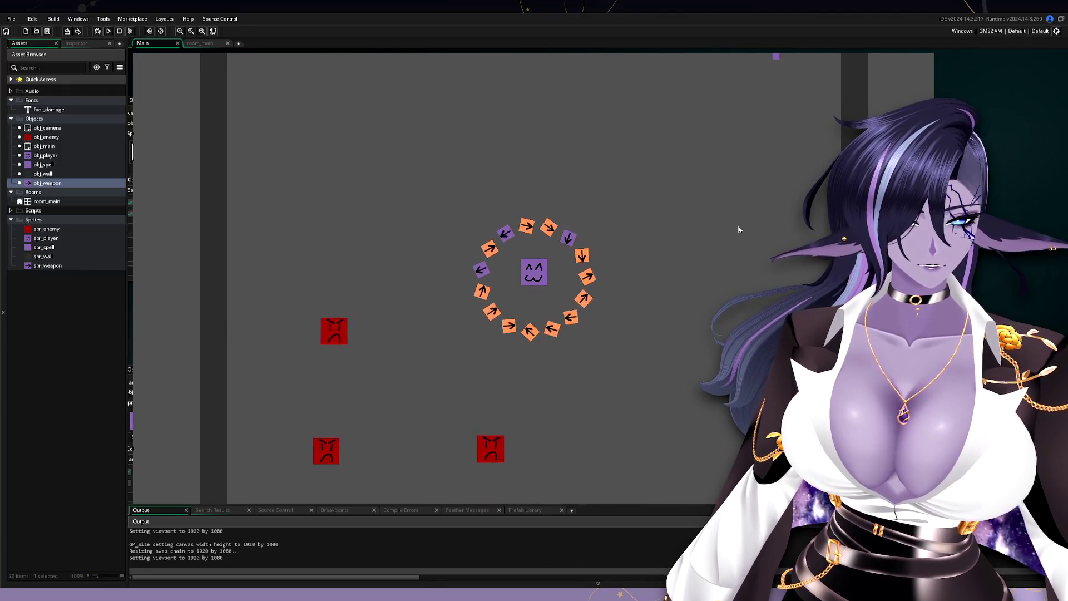
pyautogui.hotkey('alt', 'F4')
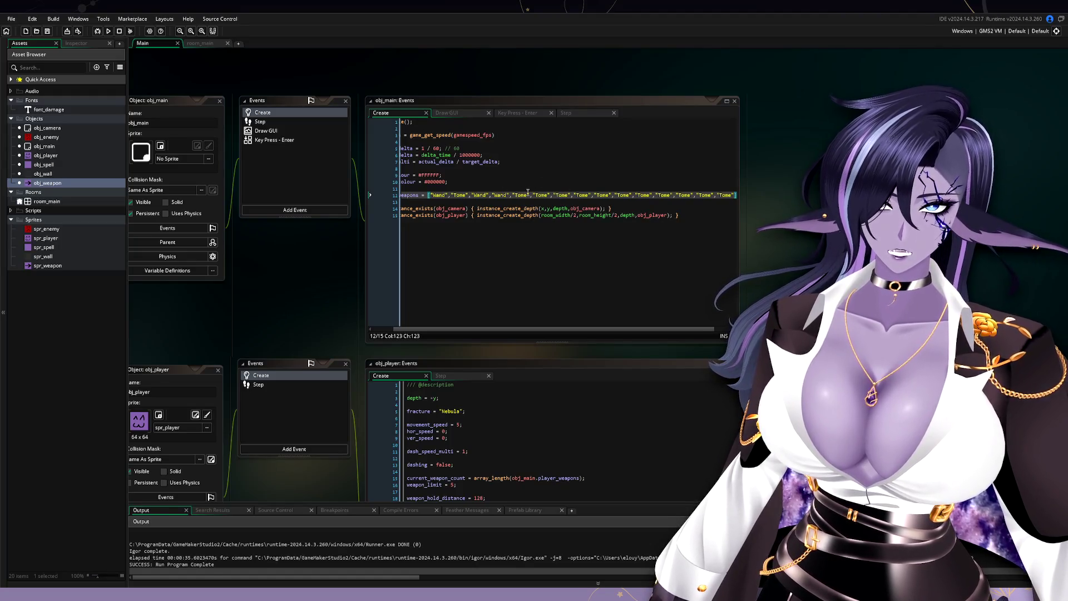
# - Delete the extra Tome entries on line 12, then navigate to obj_weapon's Create code
pyautogui.moveTo(530, 195); pyautogui.dragTo(644, 197)
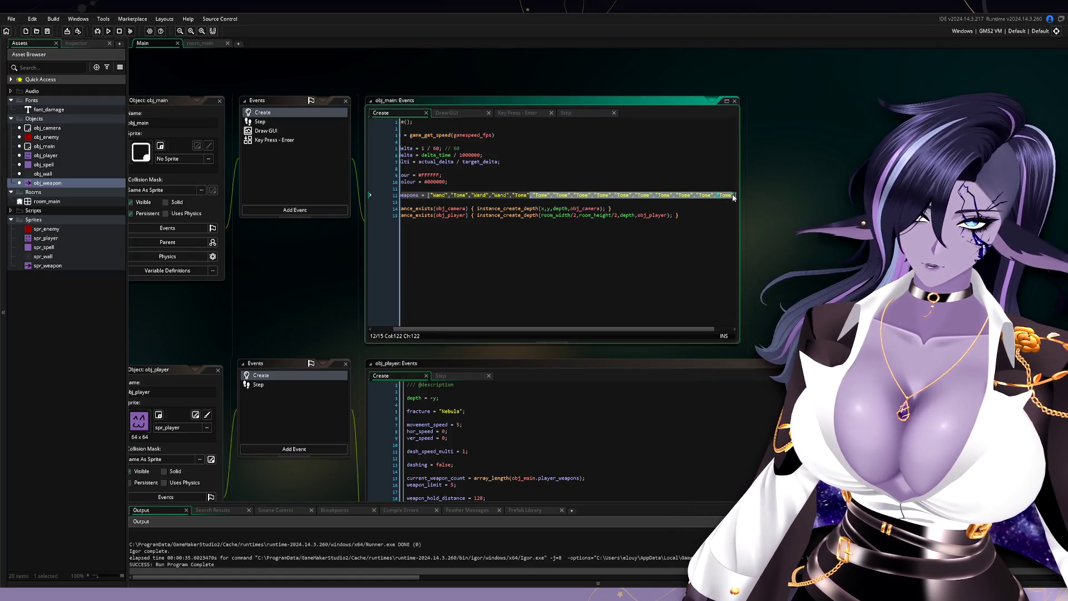
pyautogui.press('BackSpace')
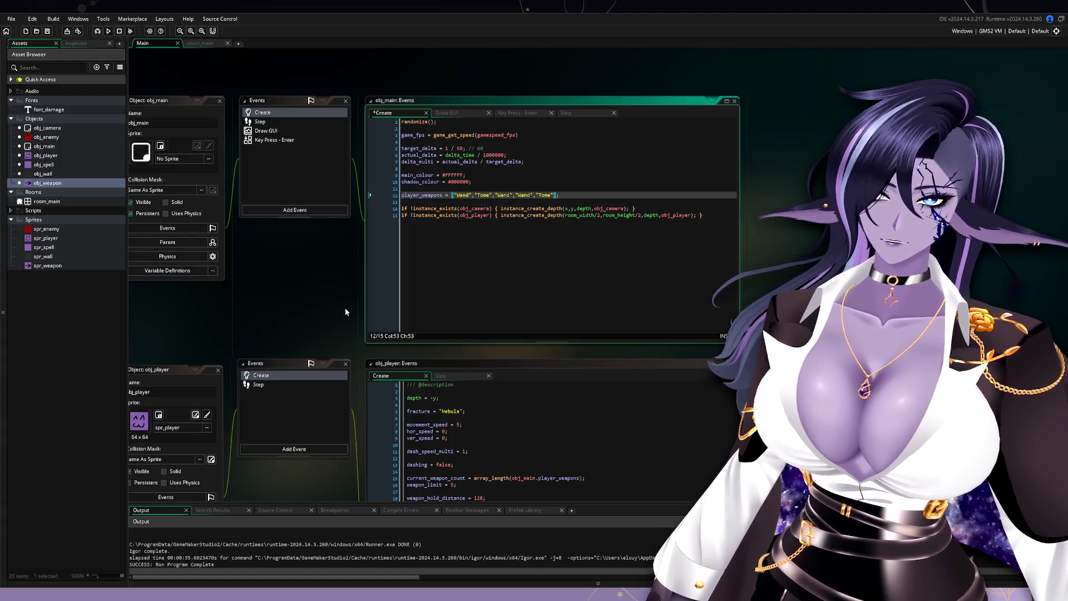
pyautogui.moveTo(282, 288); pyautogui.dragTo(302, 269)
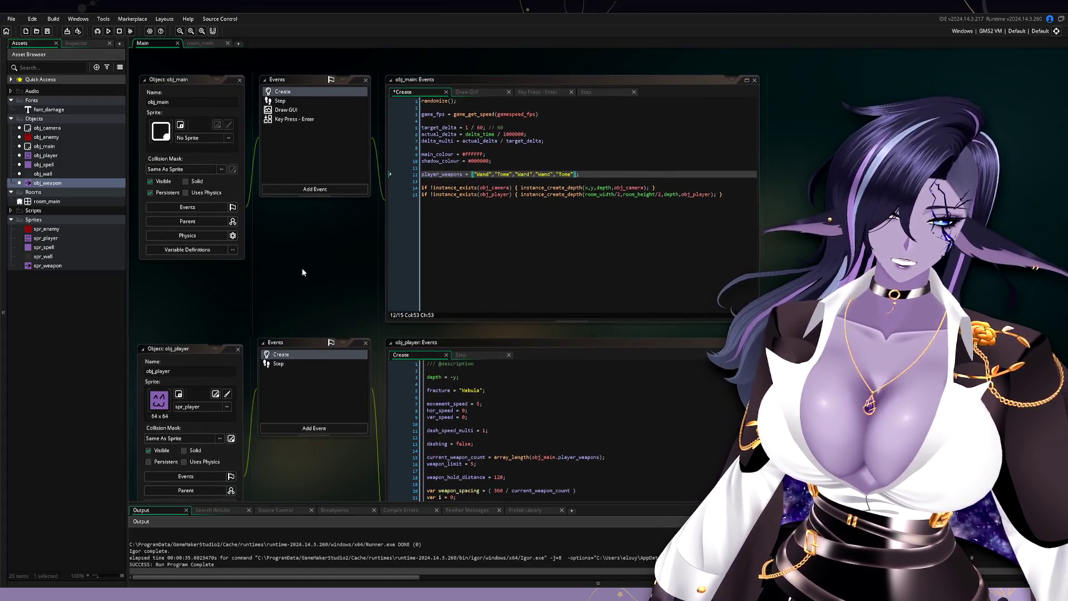
pyautogui.scroll(-5, 358, 306)
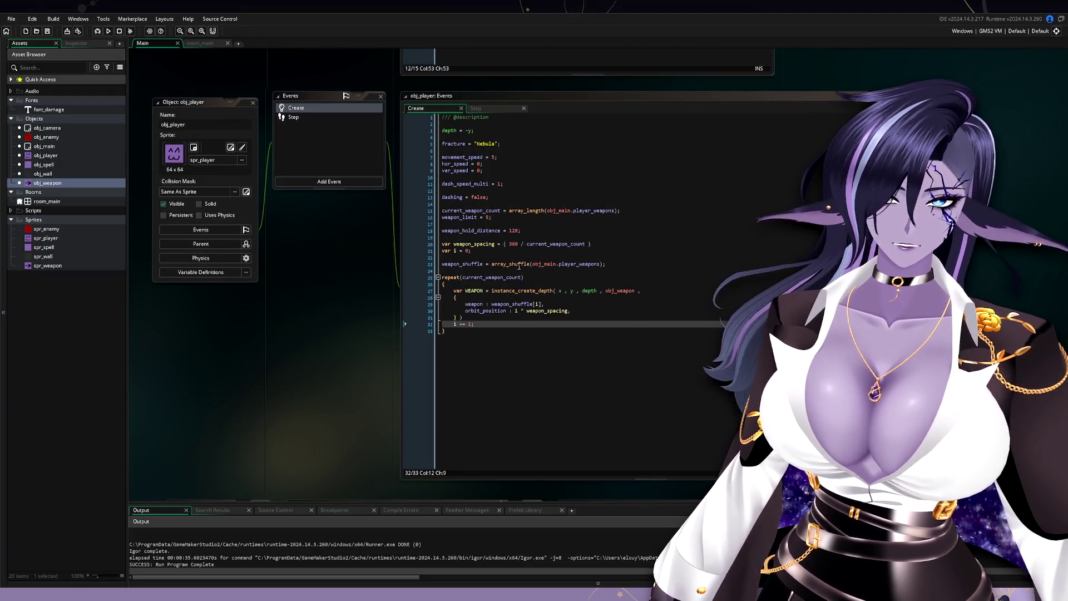
pyautogui.moveTo(327, 233); pyautogui.dragTo(365, 495)
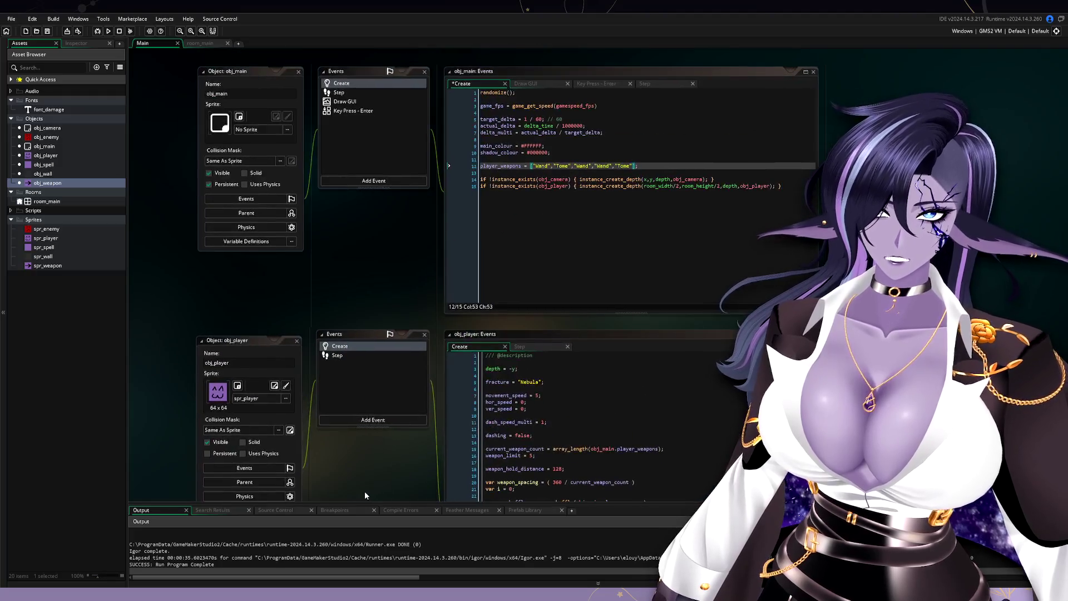
pyautogui.scroll(-5, 415, 366)
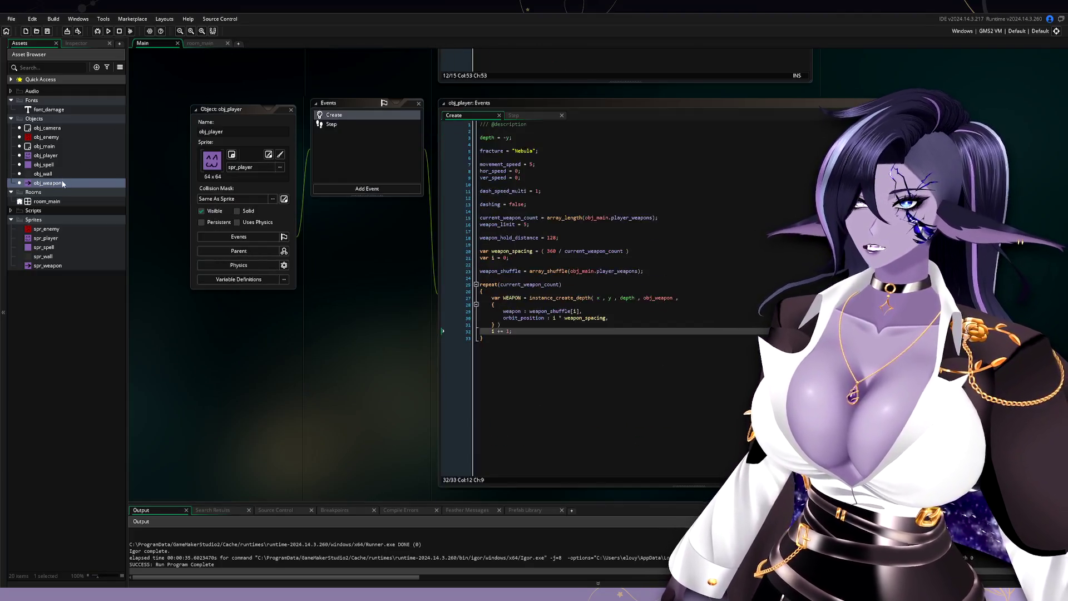
pyautogui.doubleClick(75, 181)
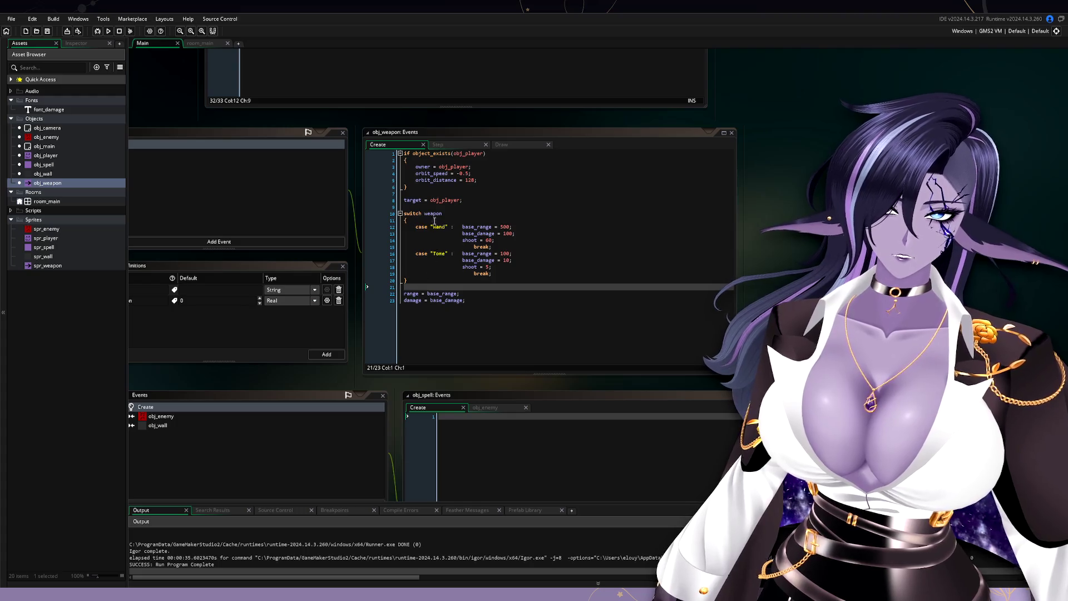
# - Select through the Wand and Tome switch cases and their range and damage lines
pyautogui.moveTo(426, 273); pyautogui.dragTo(494, 246)
pyautogui.click(512, 253)
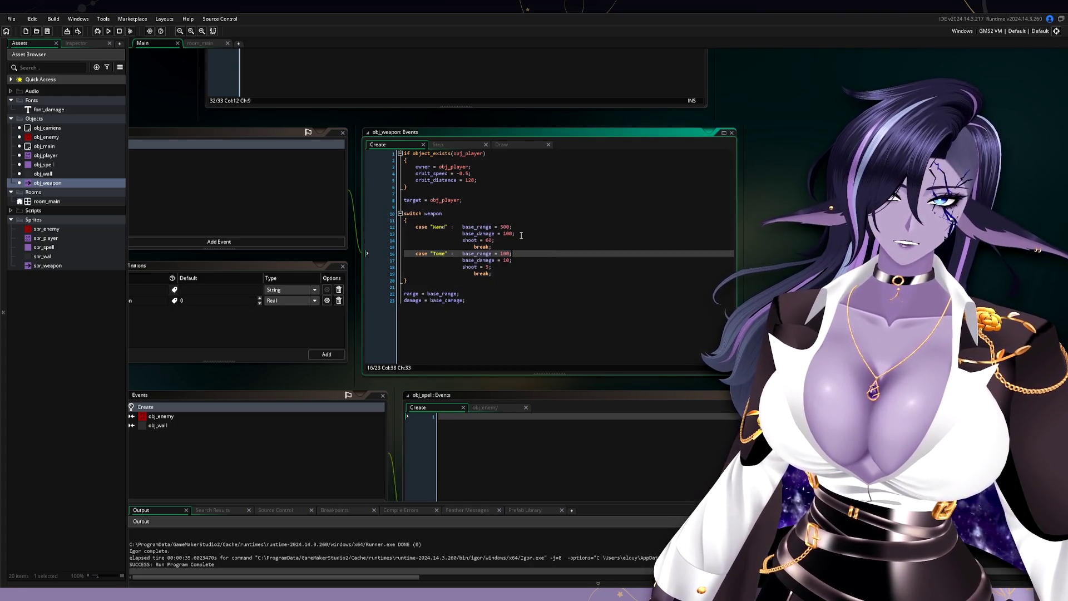
pyautogui.moveTo(419, 225); pyautogui.dragTo(495, 278)
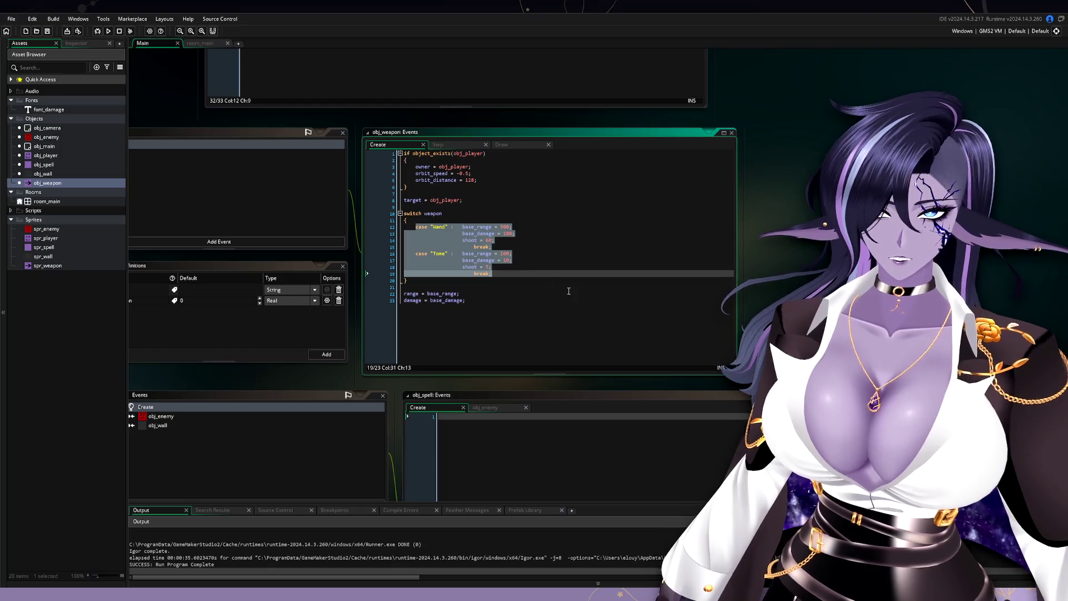
pyautogui.click(568, 292)
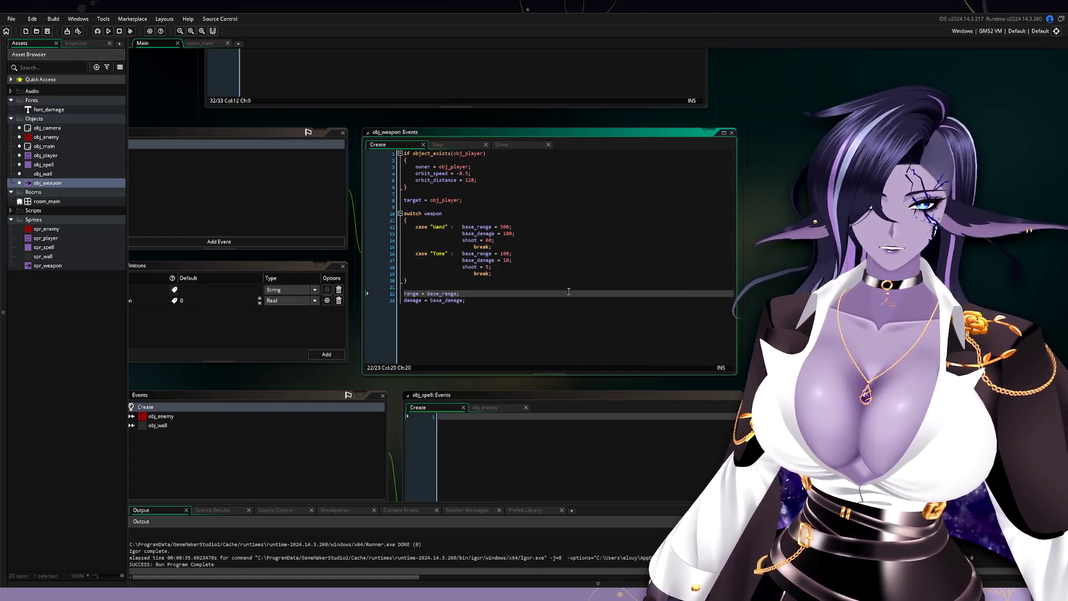
pyautogui.moveTo(521, 278)
pyautogui.mouseDown()
pyautogui.moveTo(434, 229)
pyautogui.moveTo(388, 220)
pyautogui.mouseUp()
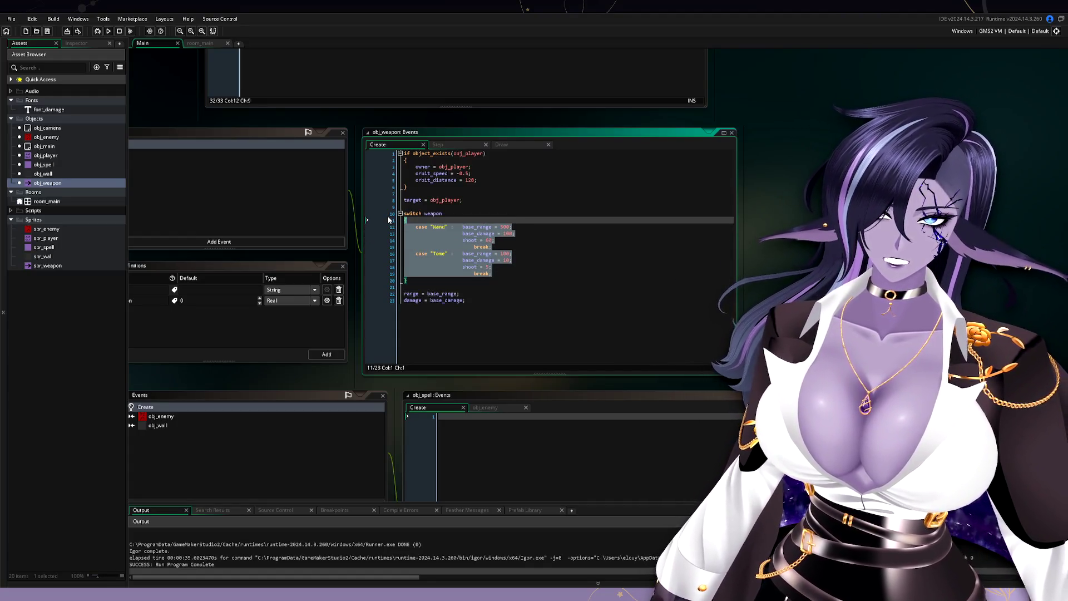
pyautogui.moveTo(466, 300); pyautogui.dragTo(378, 297)
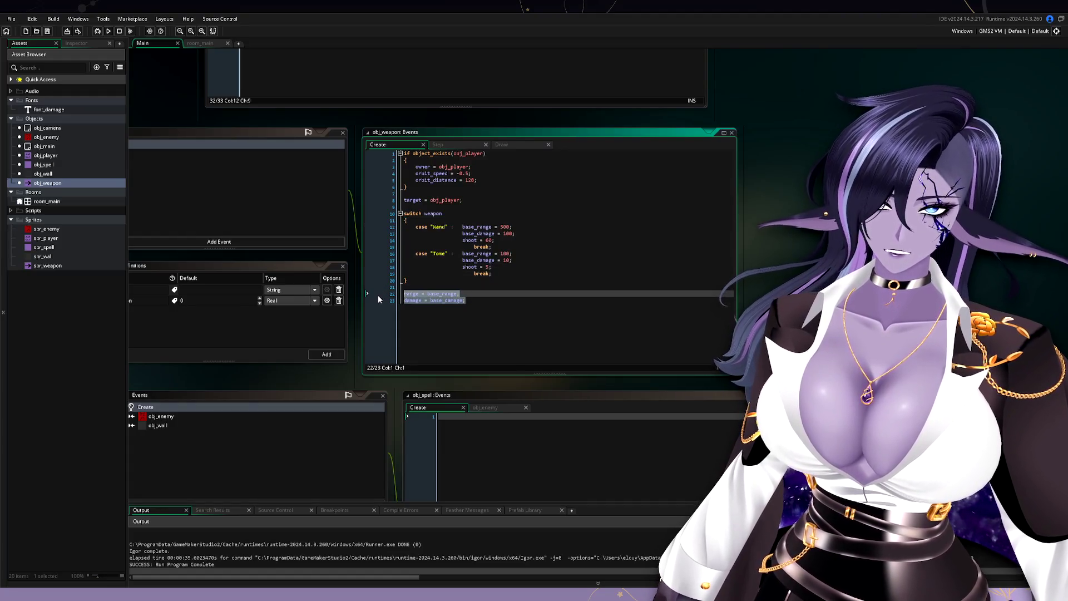
pyautogui.click(398, 303)
# - Pan the workspace to show obj_weapon's object settings and Variable Definitions
pyautogui.moveTo(549, 377); pyautogui.dragTo(647, 349)
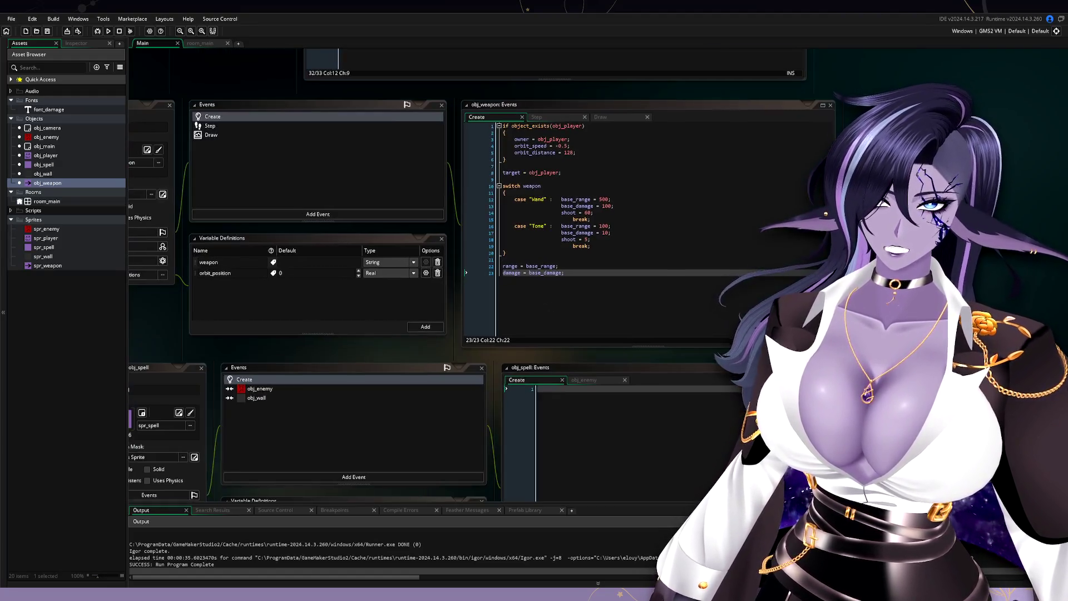
pyautogui.moveTo(429, 350)
pyautogui.mouseDown()
pyautogui.moveTo(486, 303)
pyautogui.moveTo(500, 324)
pyautogui.mouseUp()
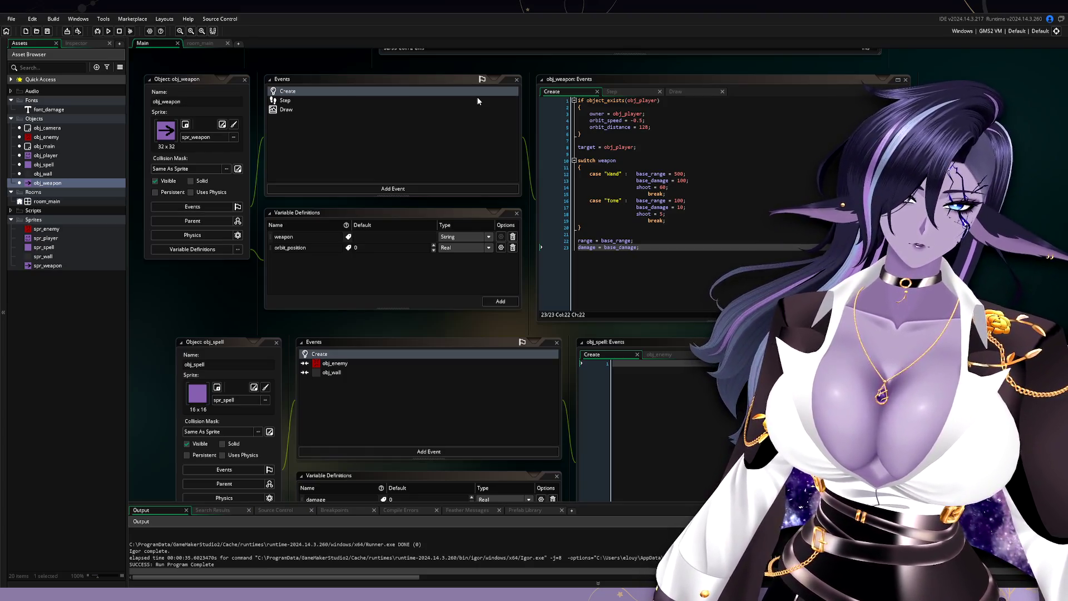
pyautogui.scroll(10, 627, 316)
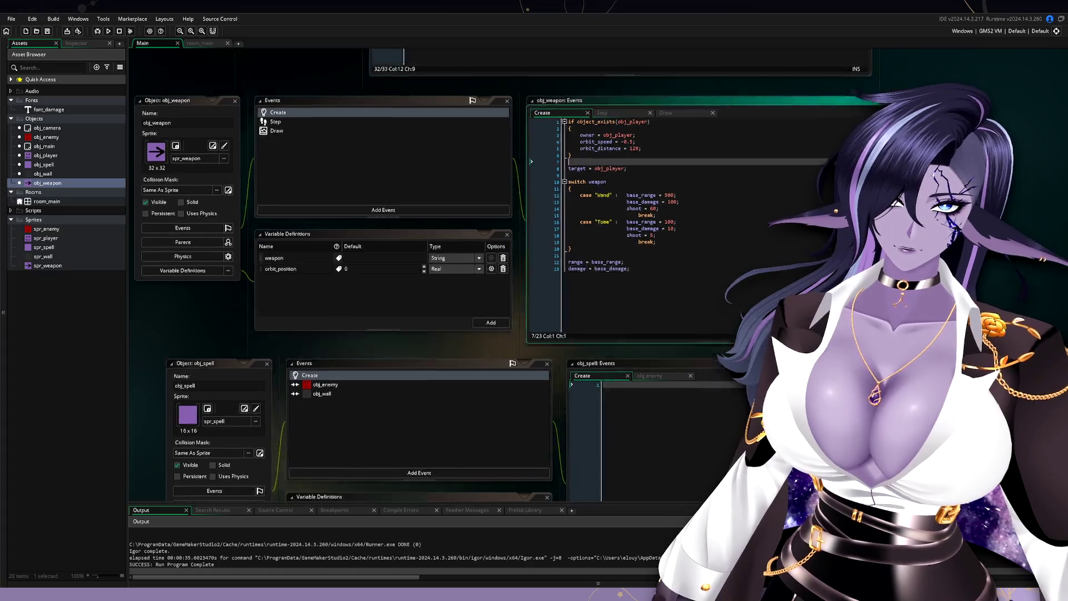
pyautogui.scroll(5, 626, 317)
pyautogui.click(654, 294)
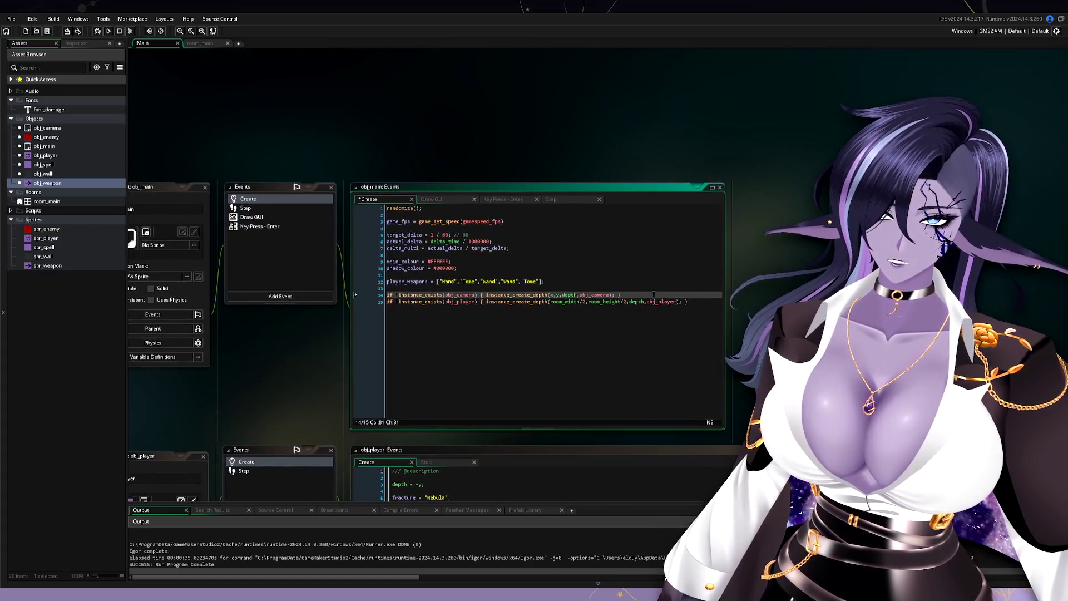
pyautogui.moveTo(542, 281); pyautogui.dragTo(519, 281)
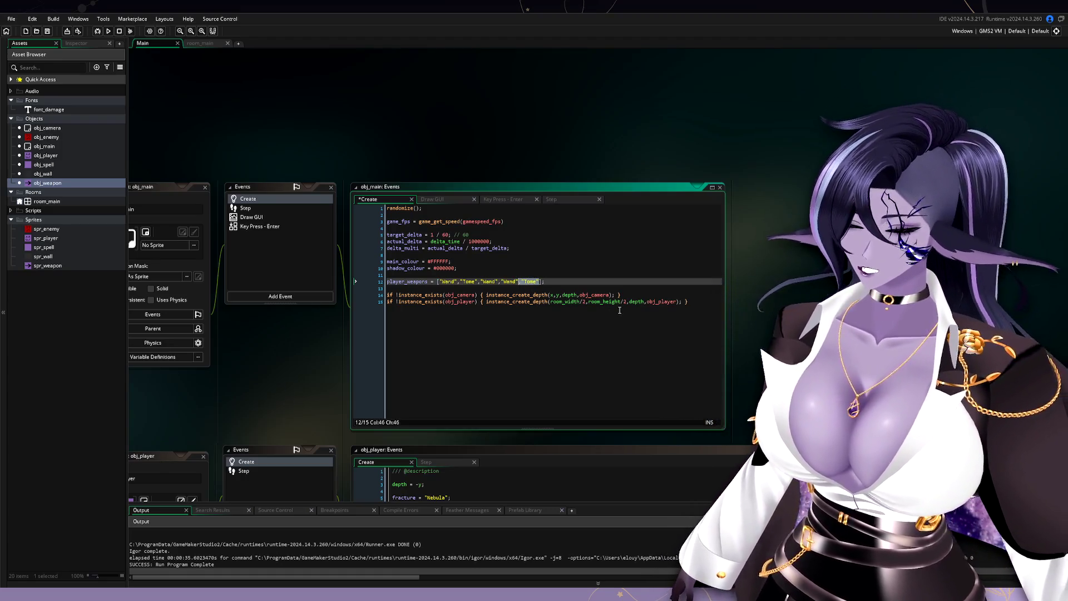
pyautogui.hotkey('ctrl', 'c')
pyautogui.press('Right')
pyautogui.hotkey('ctrl', 'v')
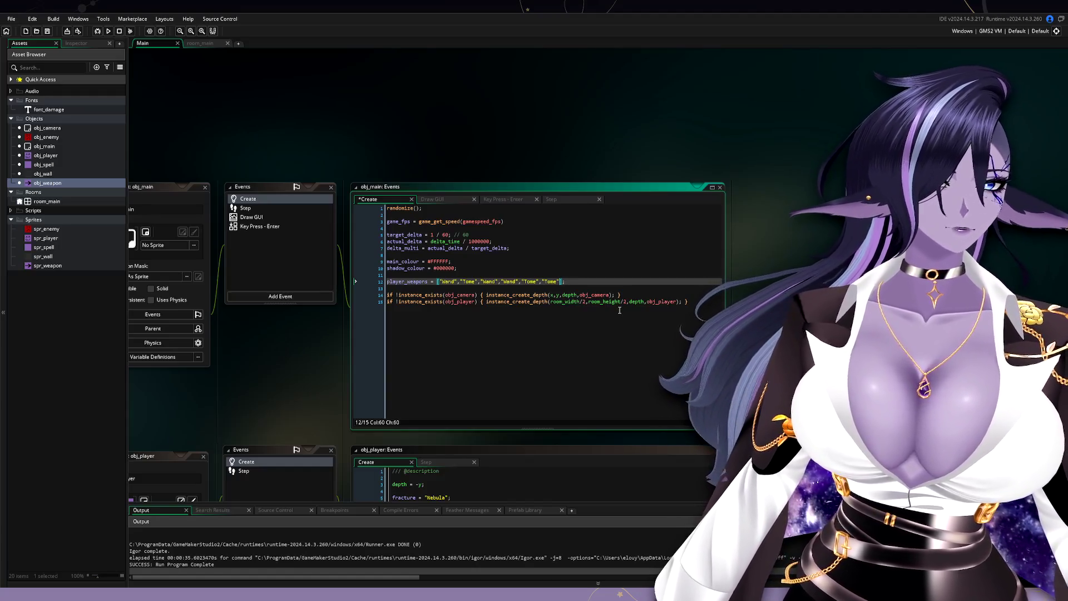
pyautogui.press('BackSpace')
pyautogui.press('BackSpace')
pyautogui.press('BackSpace')
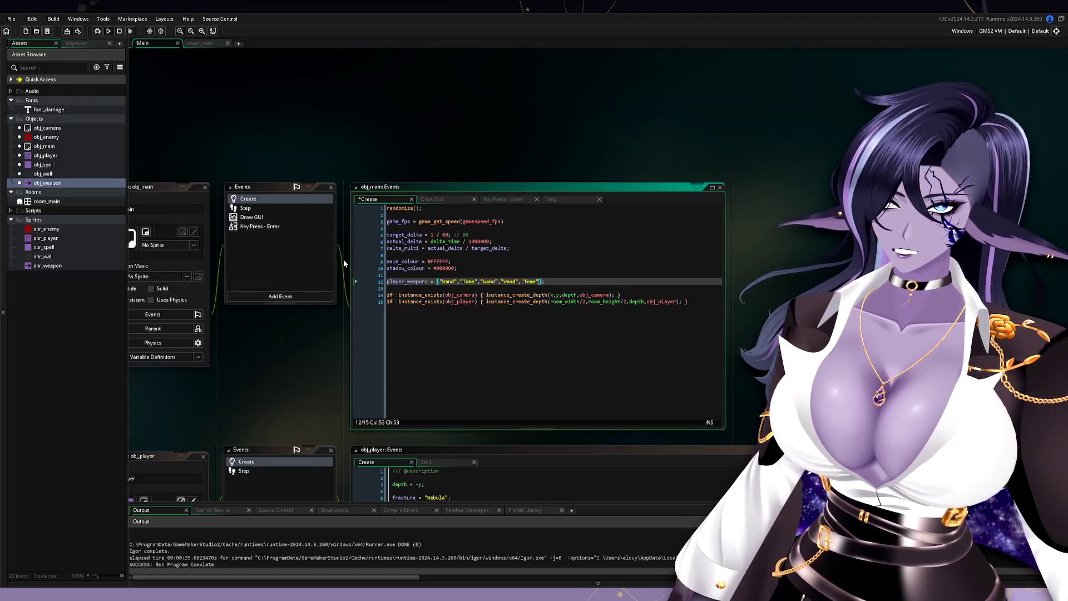
pyautogui.scroll(-10, 343, 259)
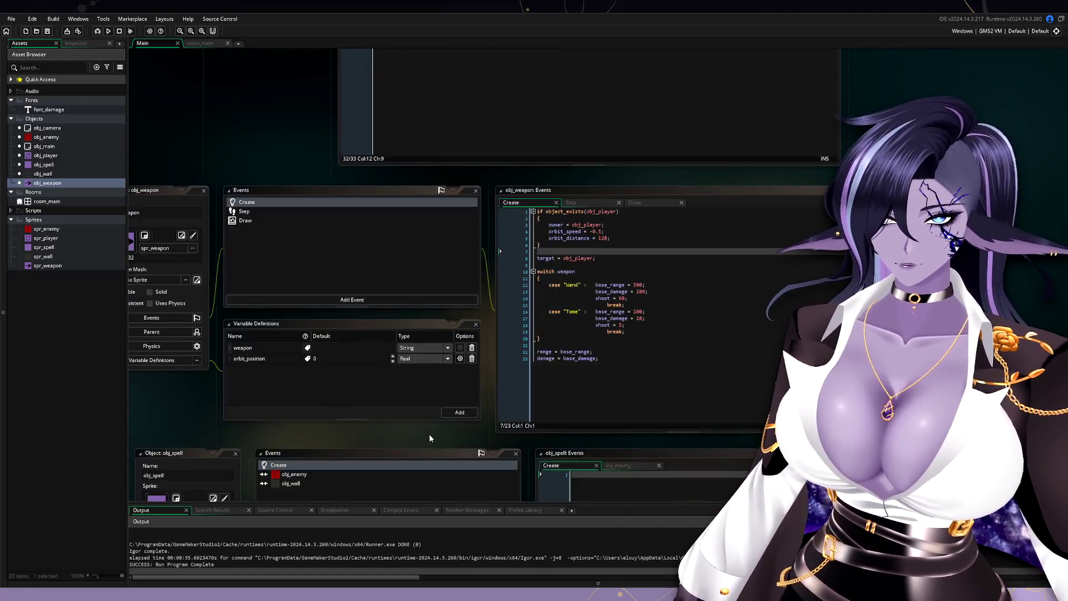
pyautogui.scroll(-2, 437, 411)
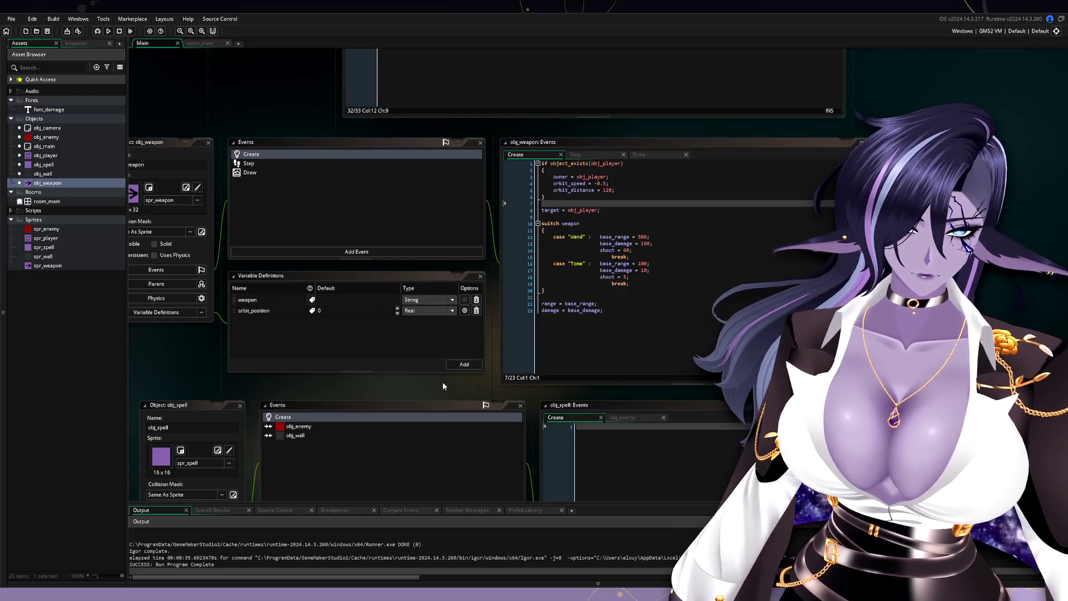
pyautogui.click(653, 292)
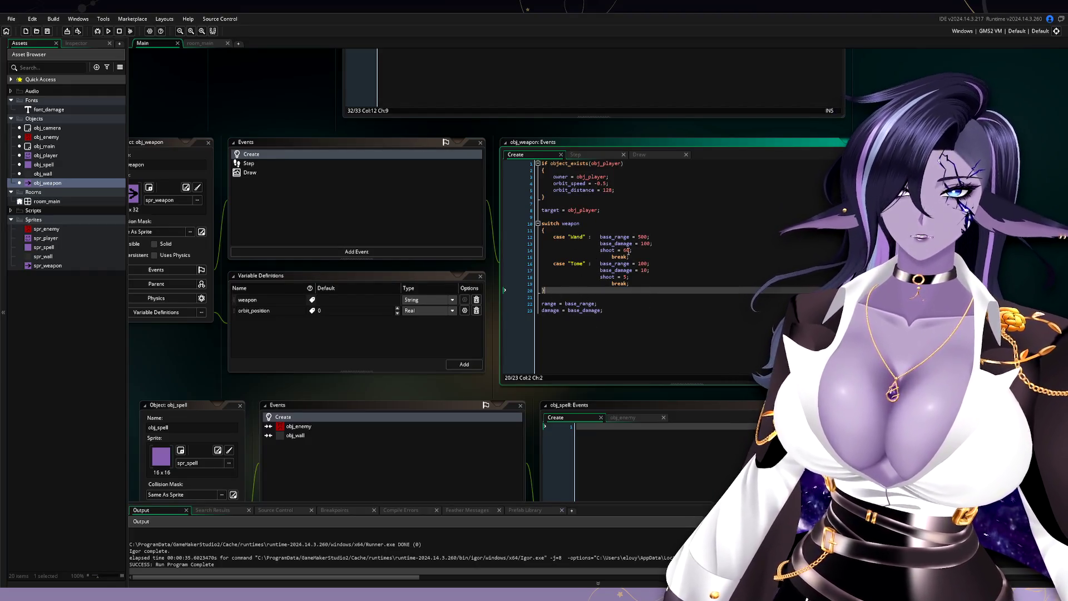
pyautogui.click(644, 306)
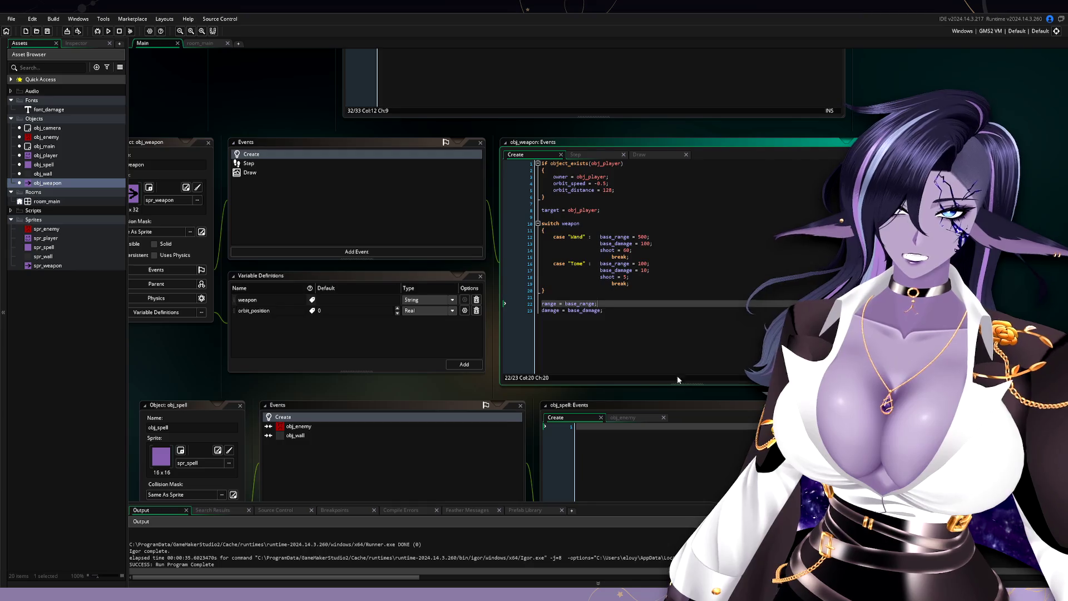
pyautogui.moveTo(603, 310); pyautogui.dragTo(529, 311)
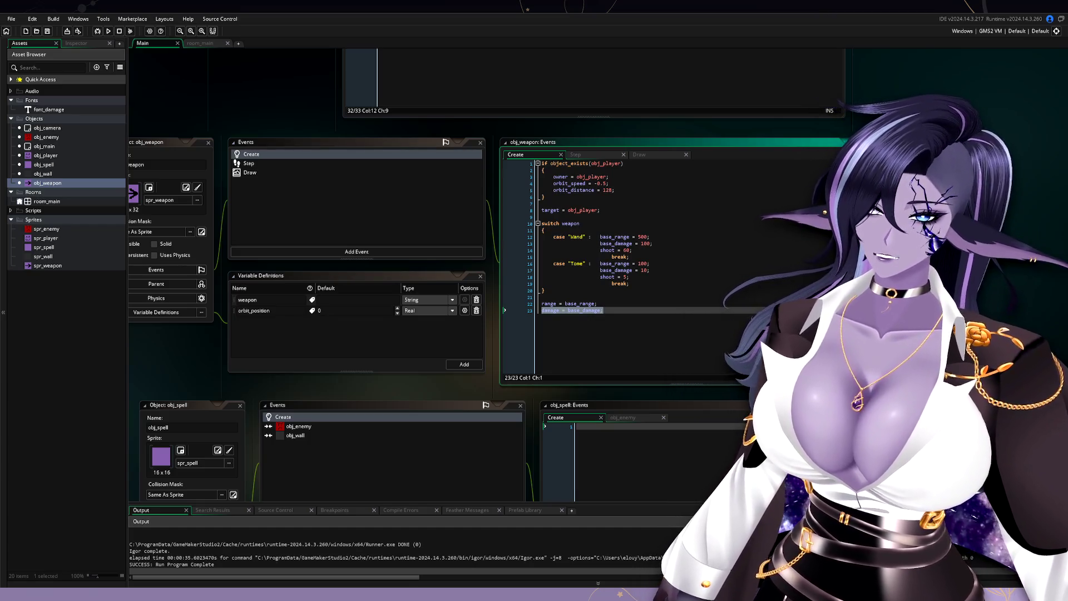
# - Run the game to test the per-weapon range and damage settings
pyautogui.click(108, 32)
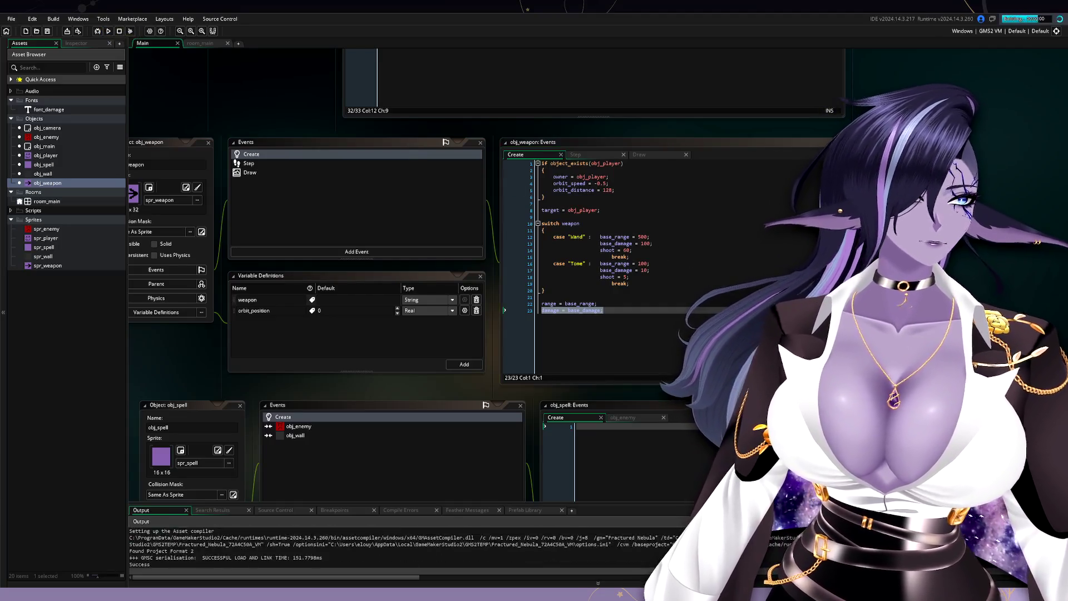